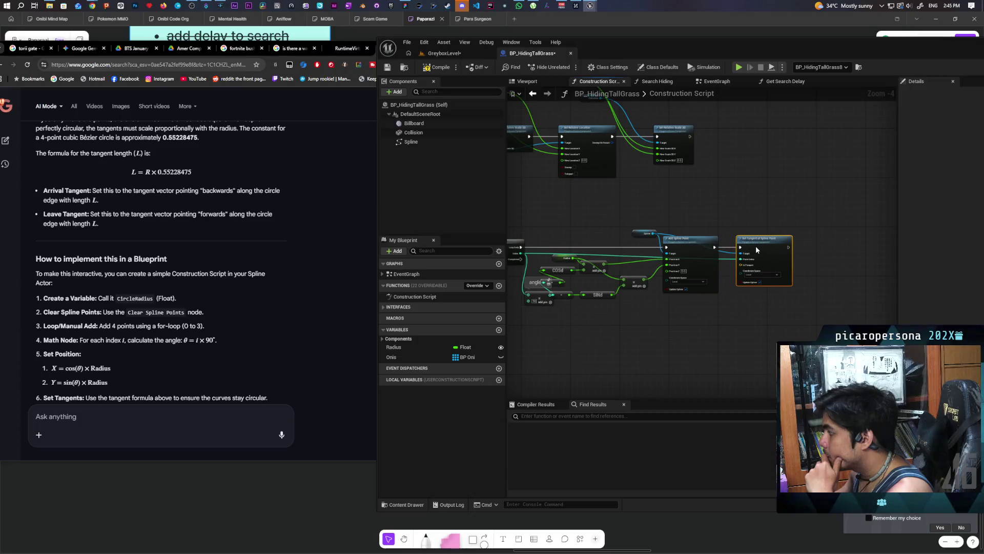
- Ask Google AI Mode whether Set Tangent at Spline Point's single In Tangent still needs arrival and leave tangents
click(186, 421)
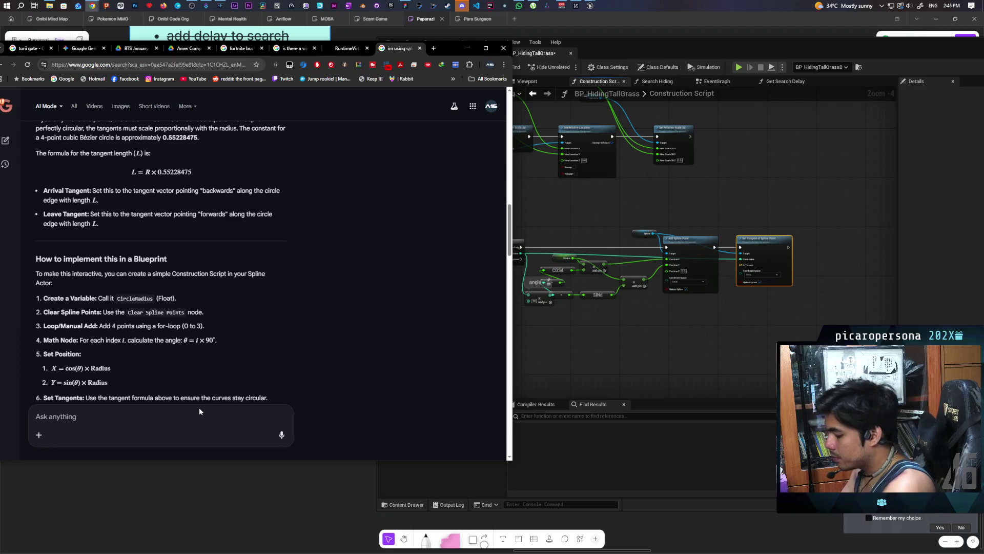
text(set tane)
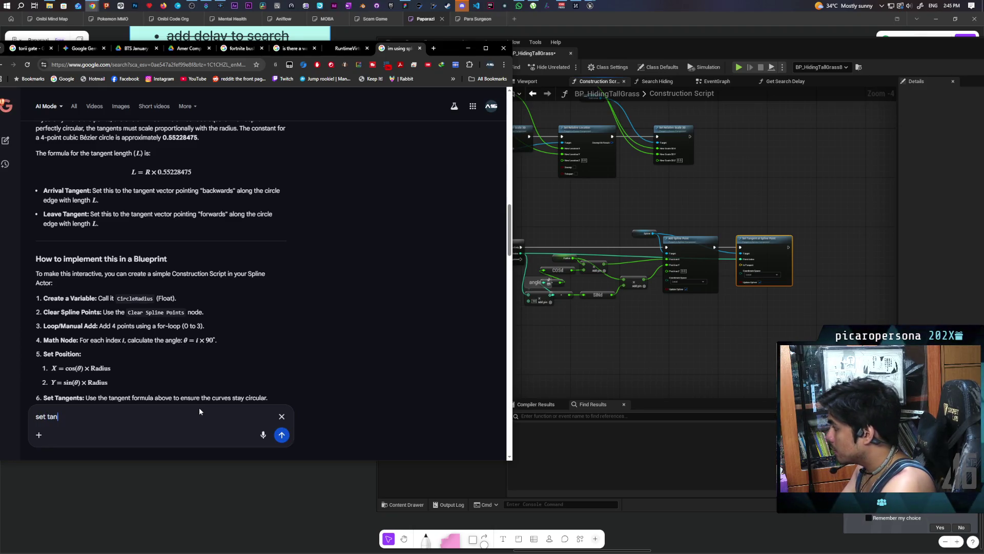
key(BackSpace)
text(get)
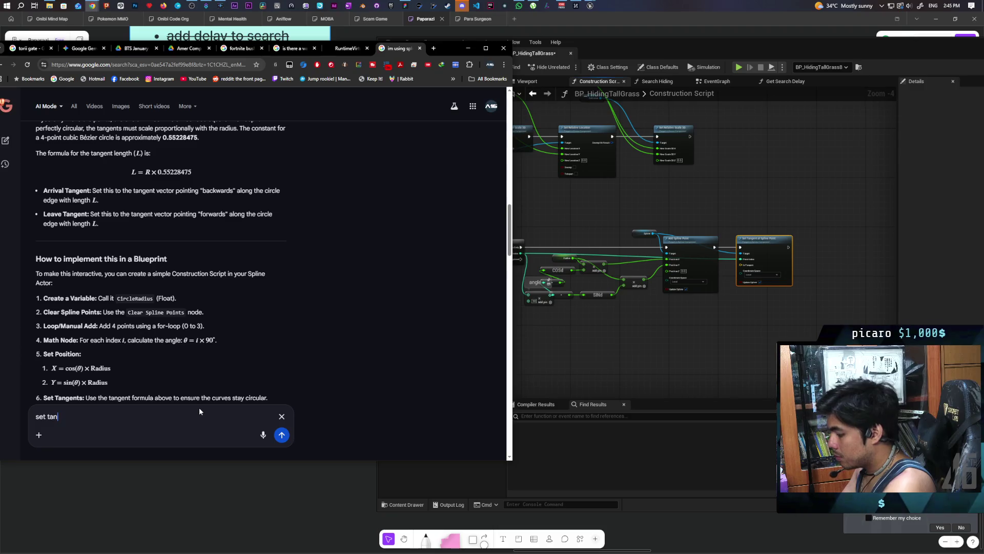
key(BackSpace)
text(nt at spline point only has a single in tangent input thats a vector. do i still need the arr)
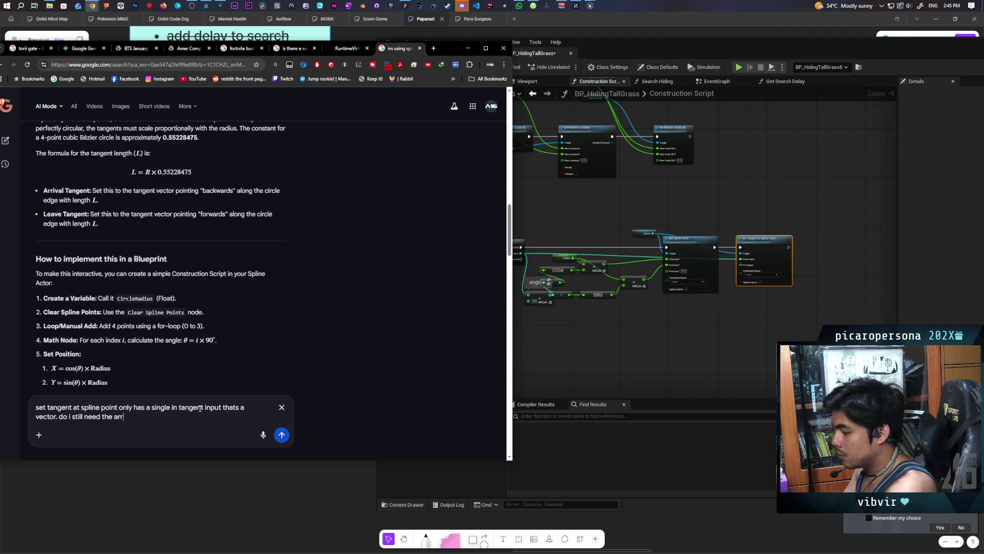
key(BackSpace)
text(rival)
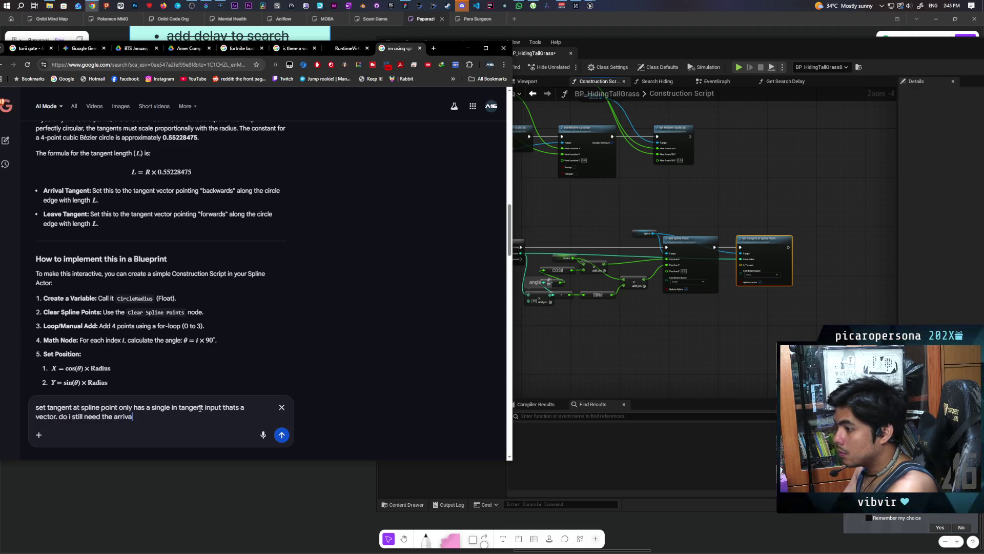
text( and leave )
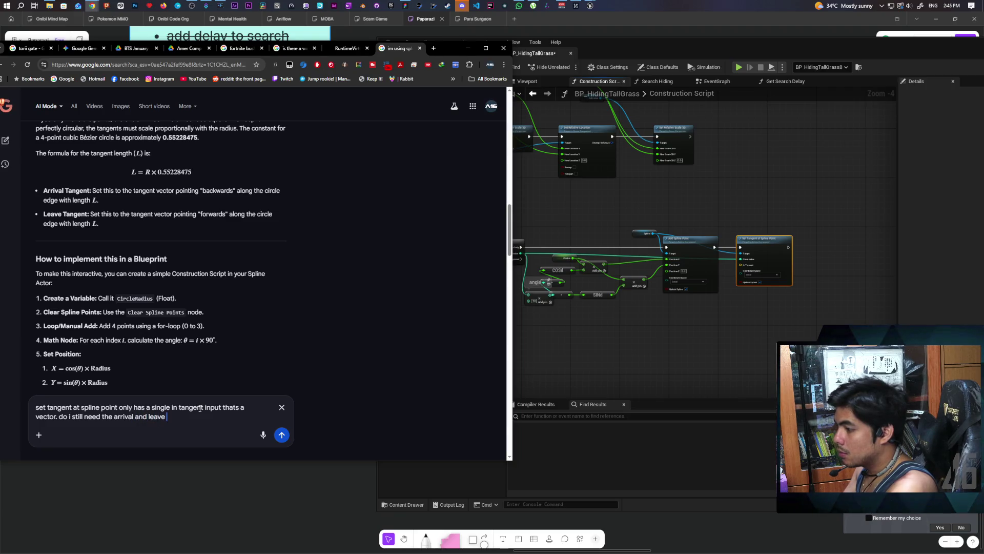
text(tane)
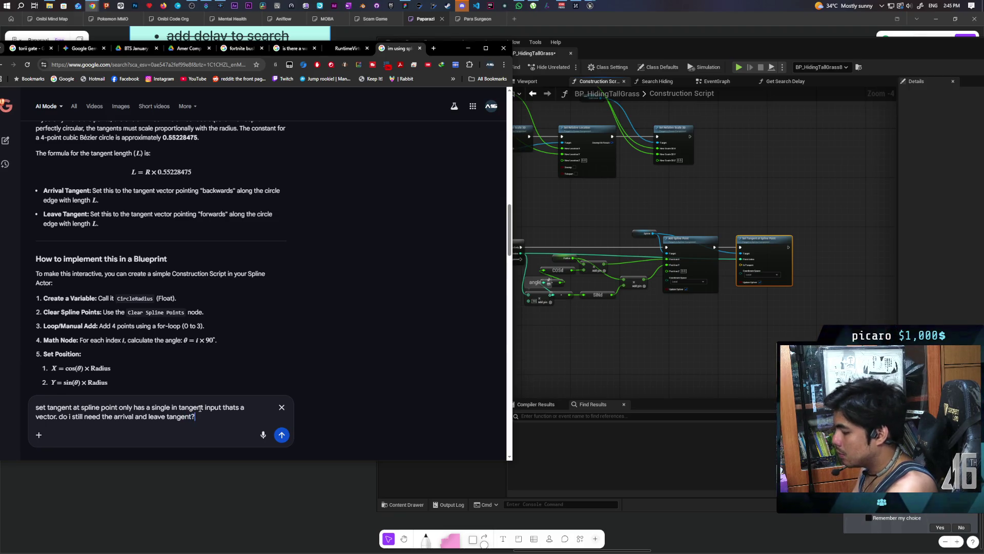
key(Return)
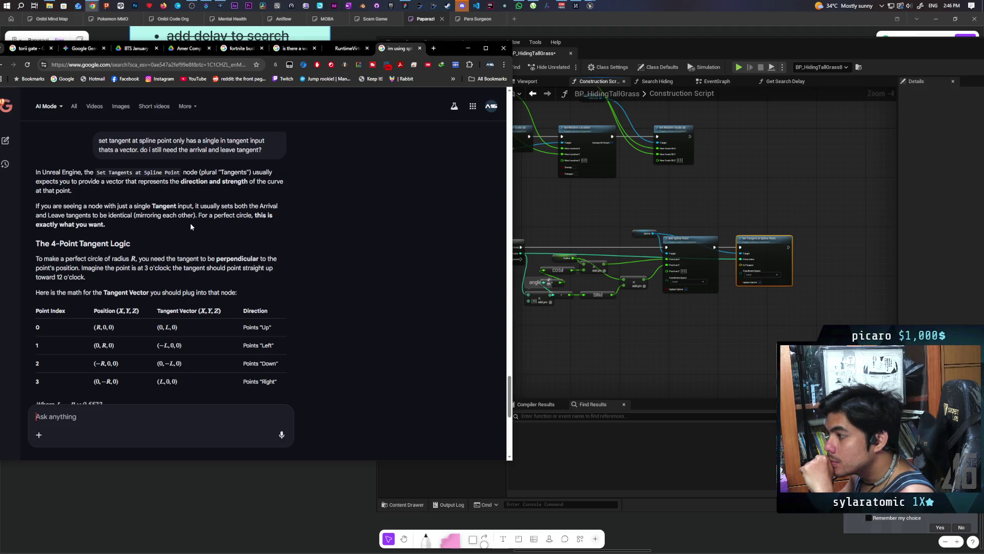
- Scroll the answer to the 4-Point Tangent Logic table with tangent length L = R × 0.5522
scroll(191, 226, down, 2)
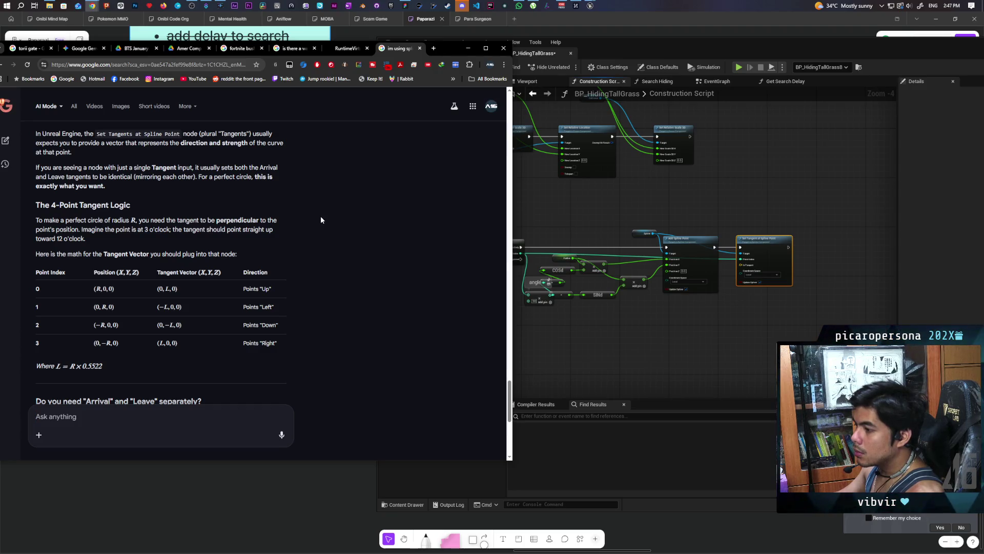
scroll(321, 220, up, 12)
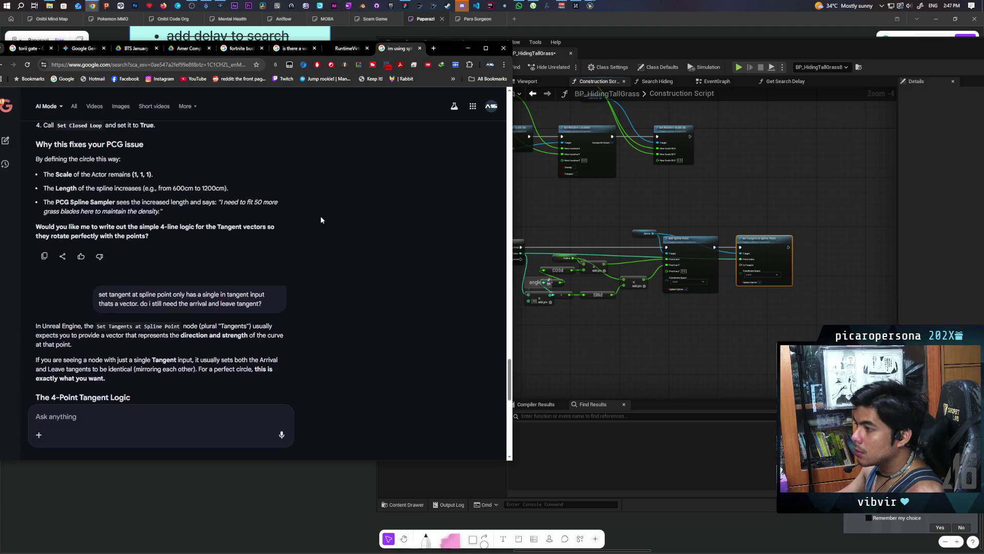
scroll(321, 220, up, 4)
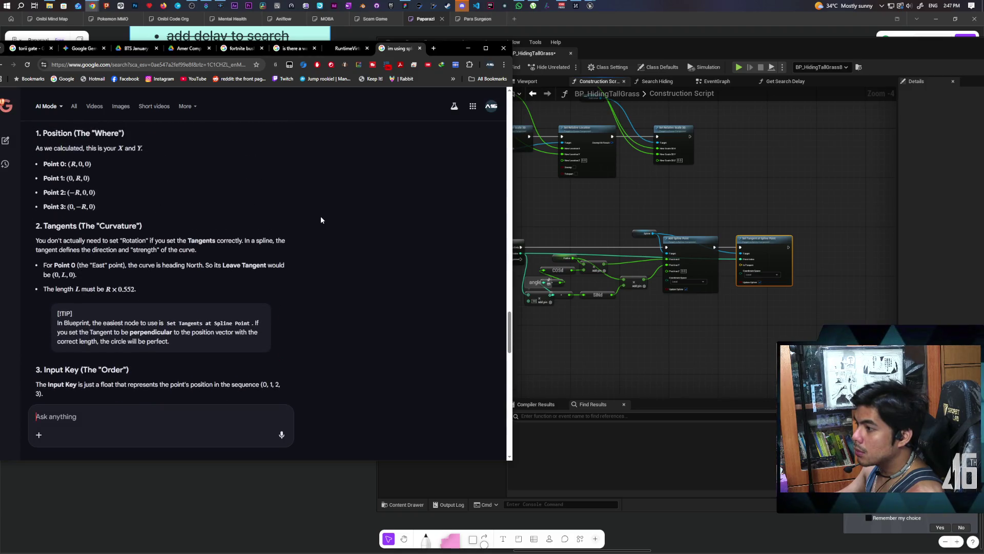
scroll(321, 219, up, 1)
scroll(321, 220, up, 3)
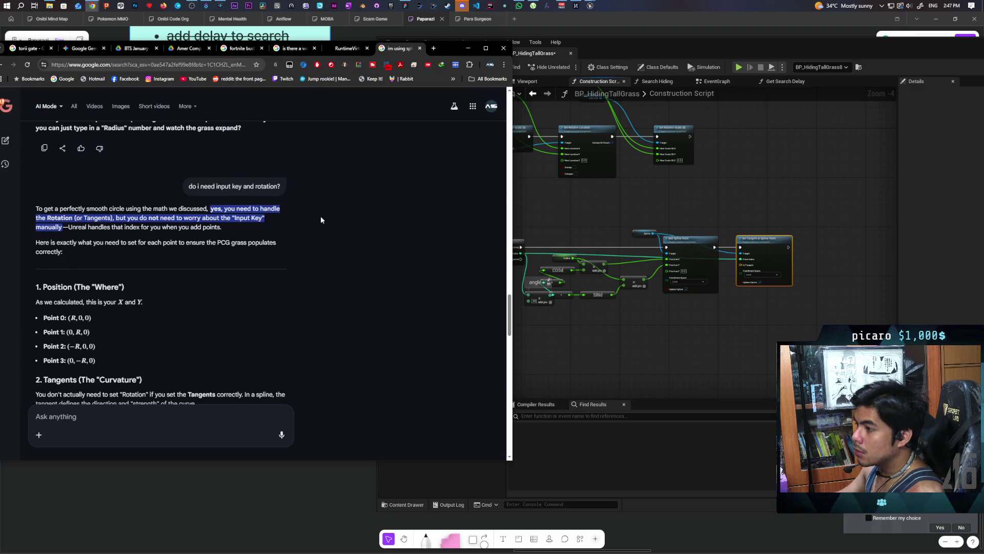
scroll(321, 219, up, 5)
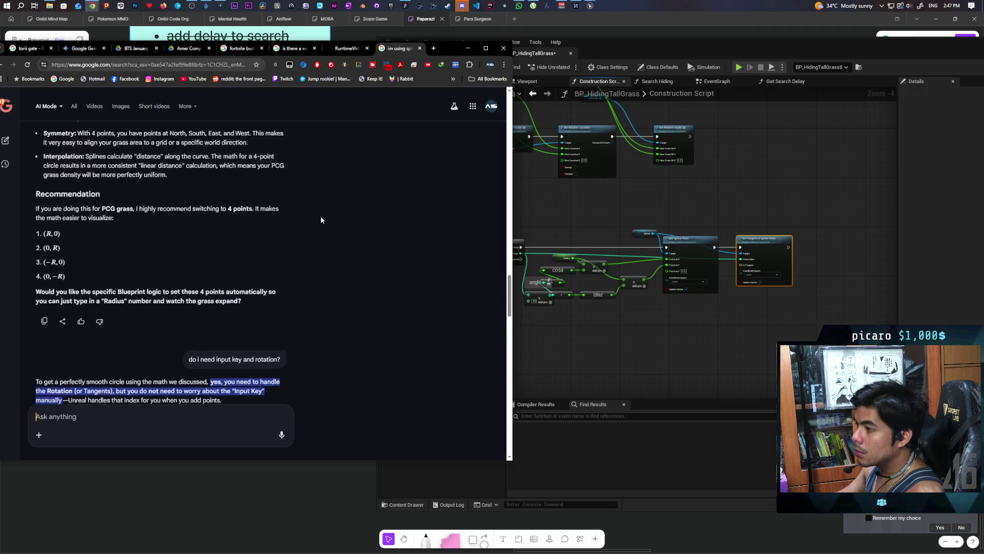
scroll(321, 220, up, 2)
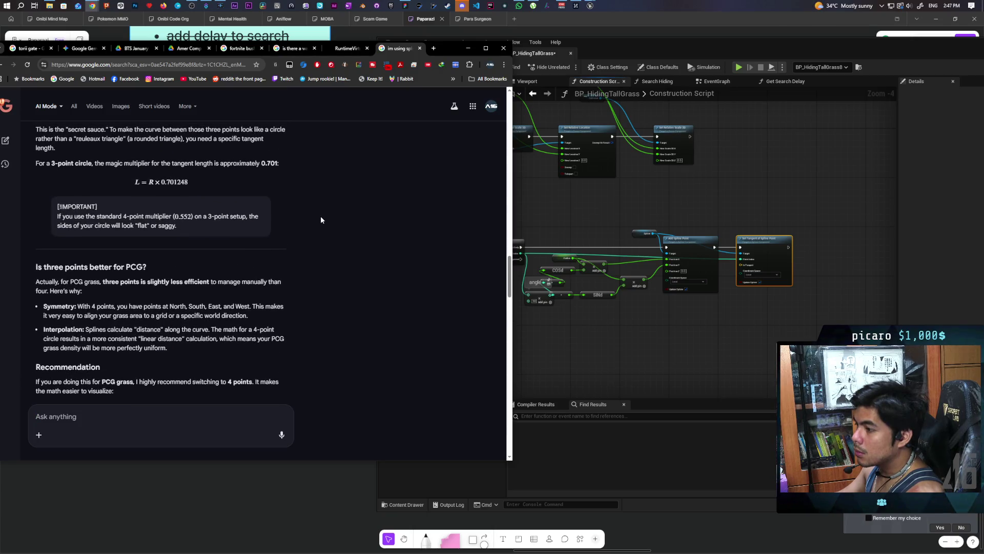
scroll(321, 220, up, 2)
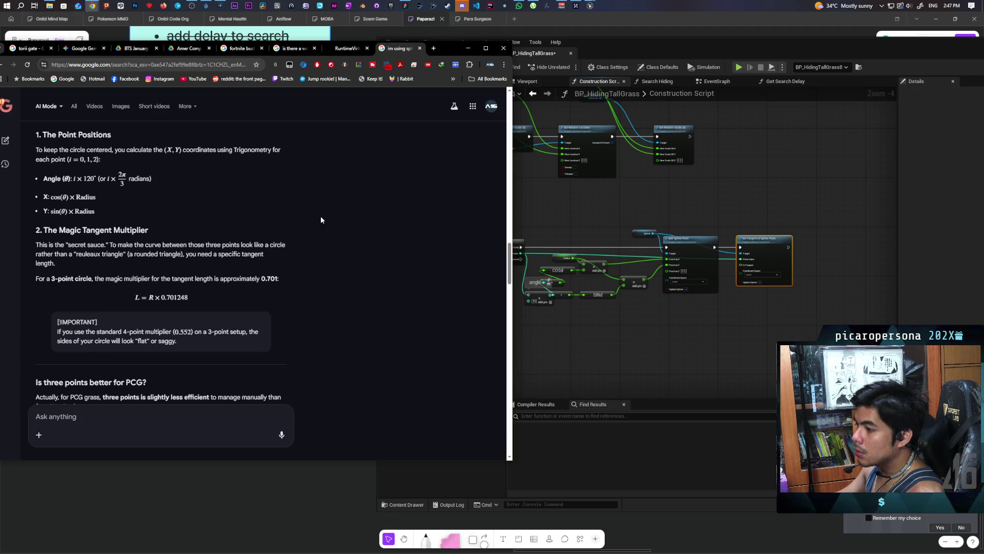
scroll(321, 220, up, 4)
scroll(321, 220, up, 3)
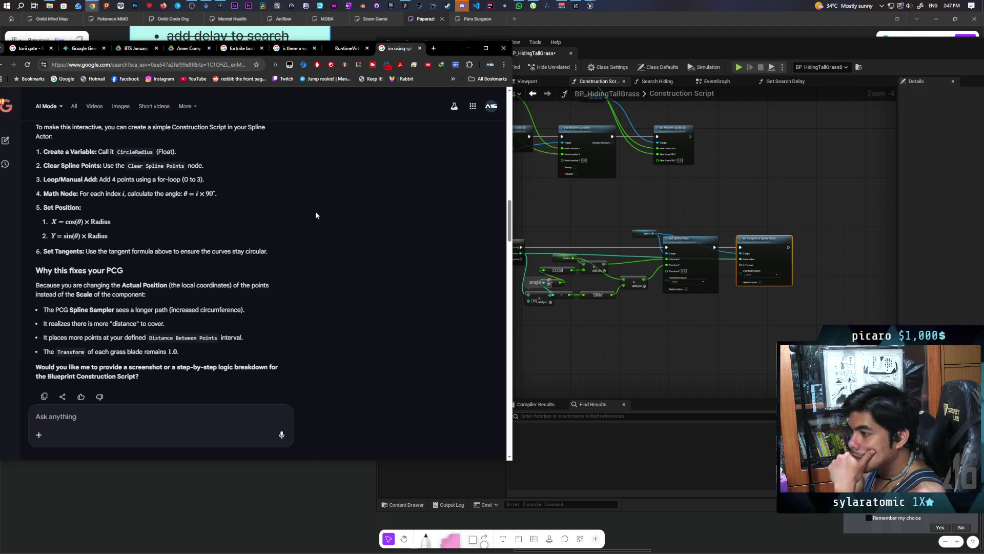
scroll(322, 220, up, 2)
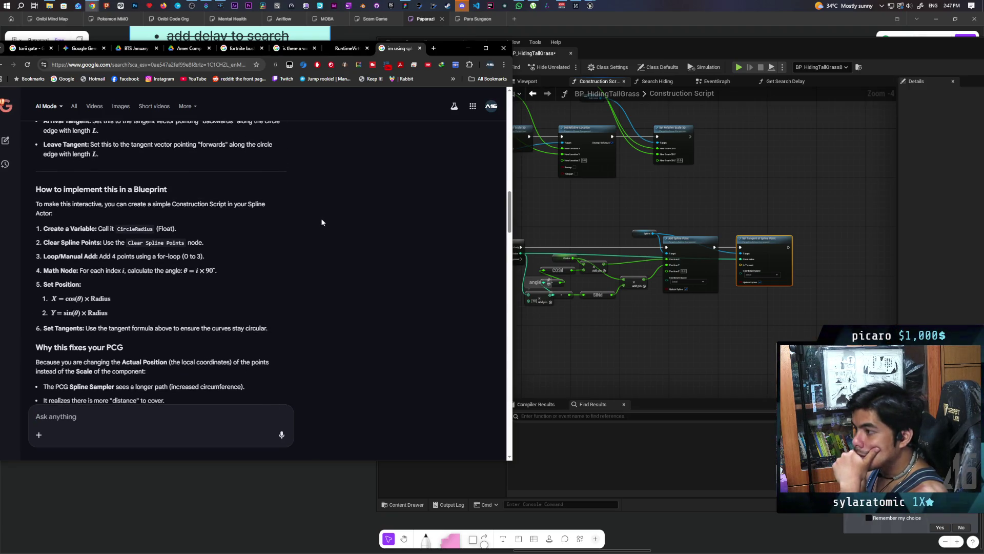
scroll(321, 222, up, 3)
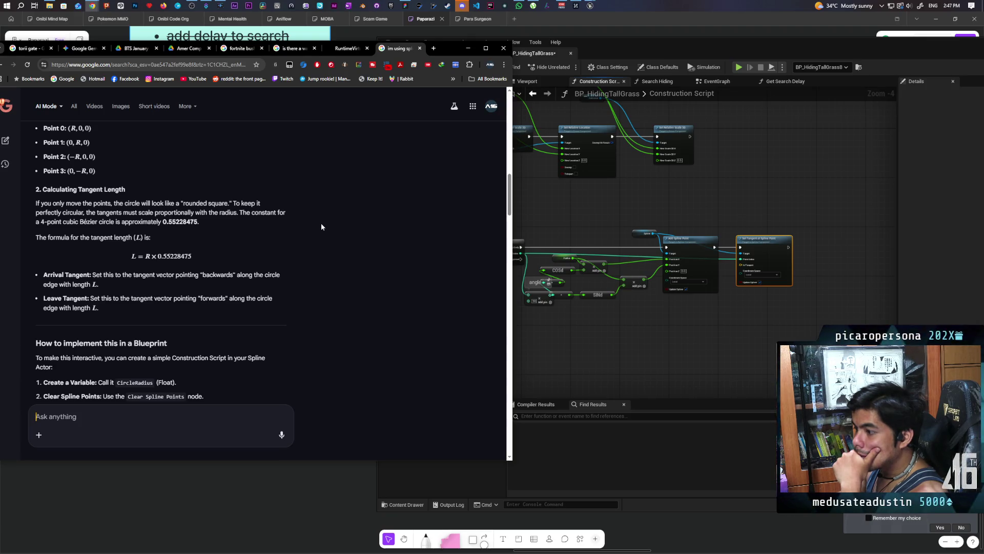
scroll(321, 227, up, 3)
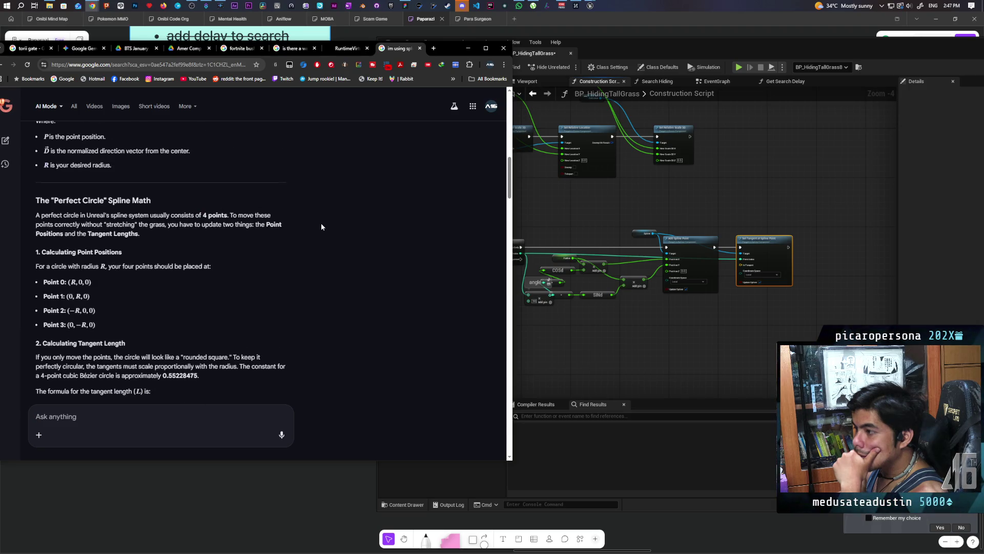
scroll(322, 226, up, 2)
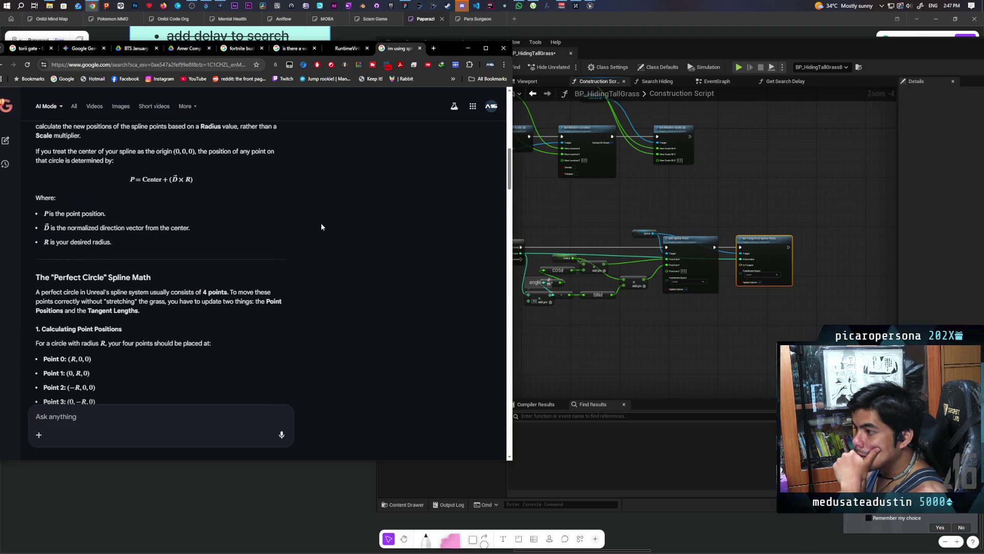
scroll(322, 227, down, 8)
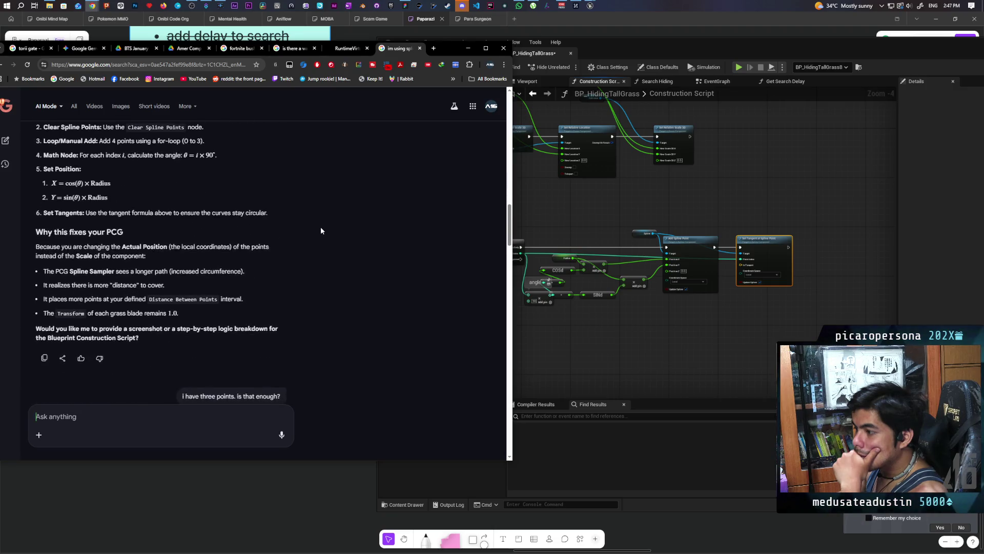
scroll(321, 231, down, 10)
scroll(321, 230, down, 6)
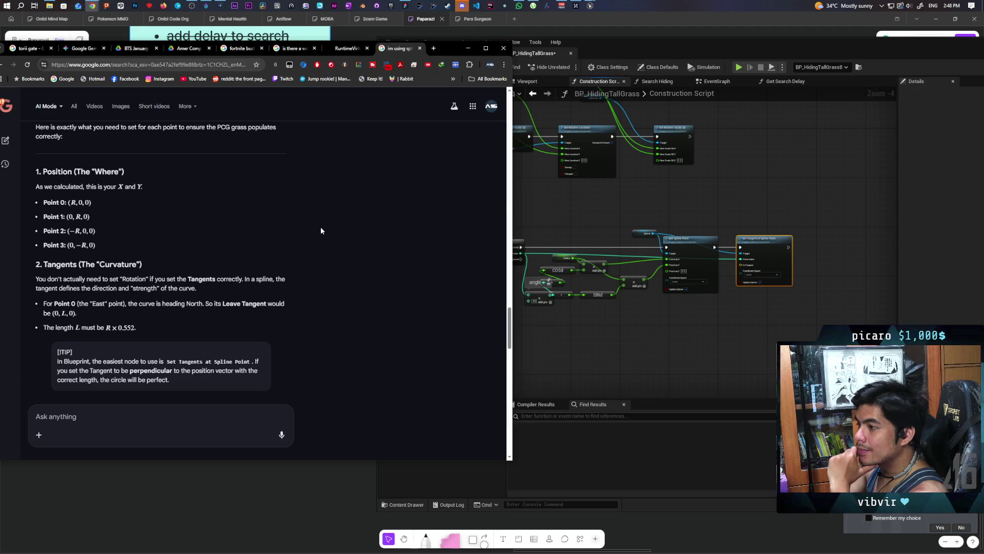
scroll(321, 228, down, 15)
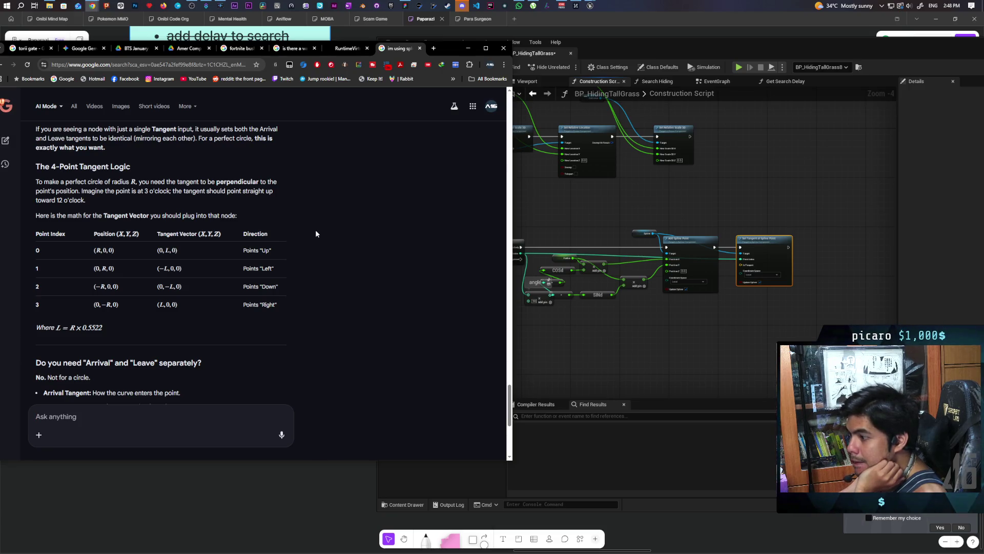
scroll(315, 231, down, 3)
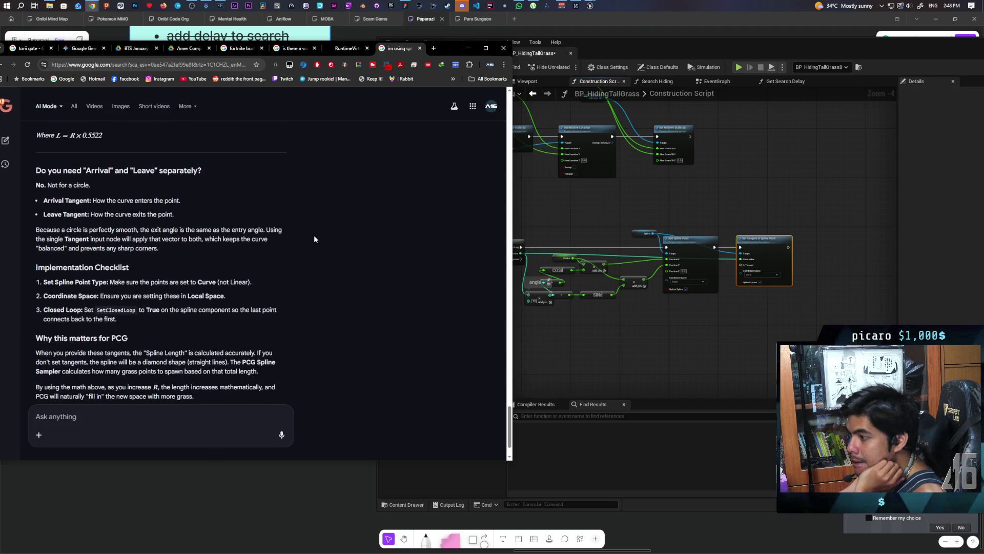
scroll(314, 239, up, 5)
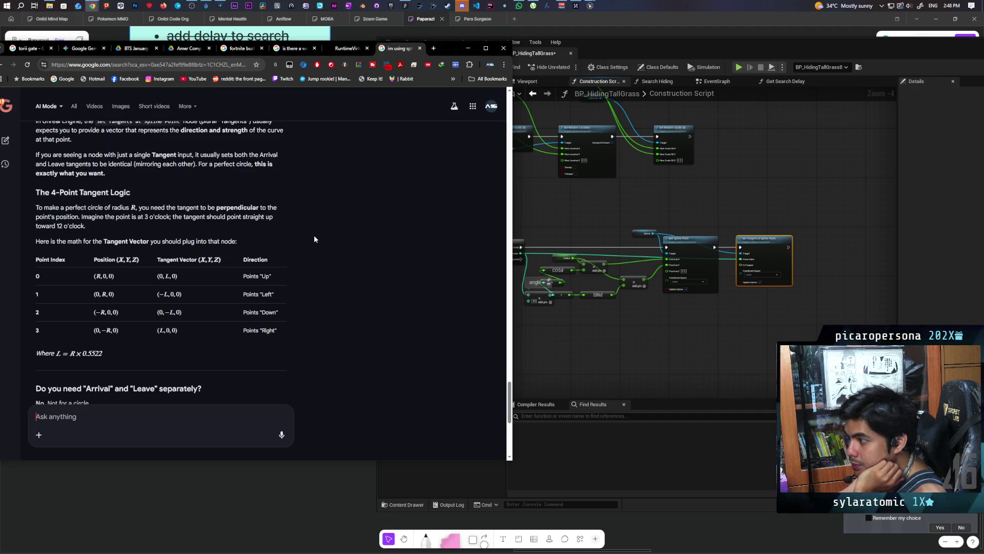
scroll(314, 239, up, 1)
scroll(314, 239, down, 2)
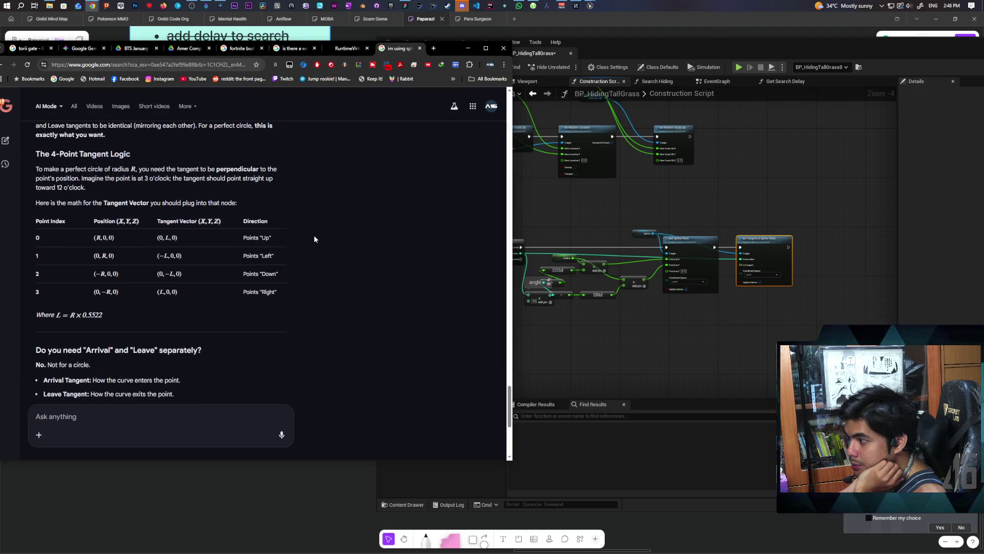
click(639, 350)
- Move Set Tangent at Spline Point to the right and place the Radius getter below Add Spline Point
drag(639, 351, 635, 326)
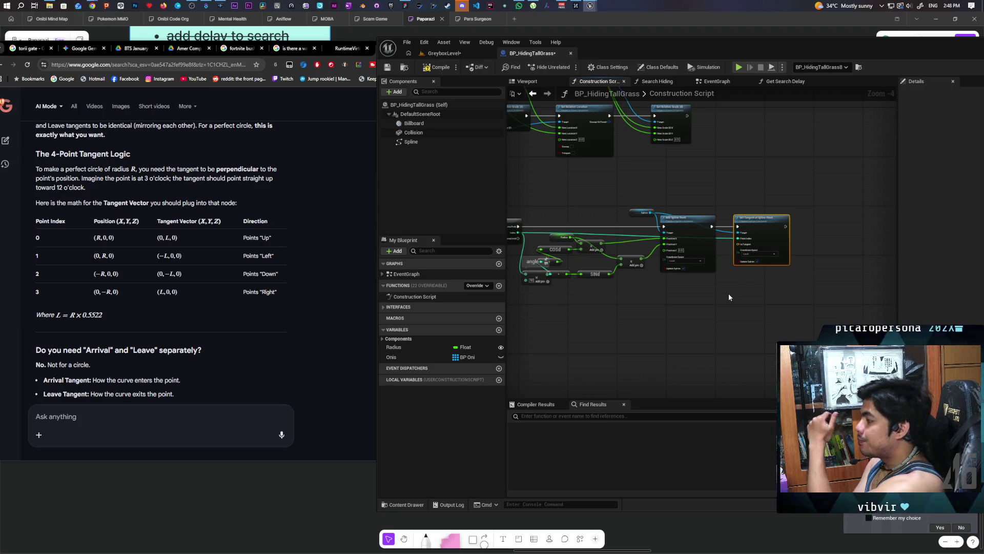
mouse_move(767, 240)
mouse_down()
mouse_move(841, 243)
mouse_move(831, 229)
mouse_up()
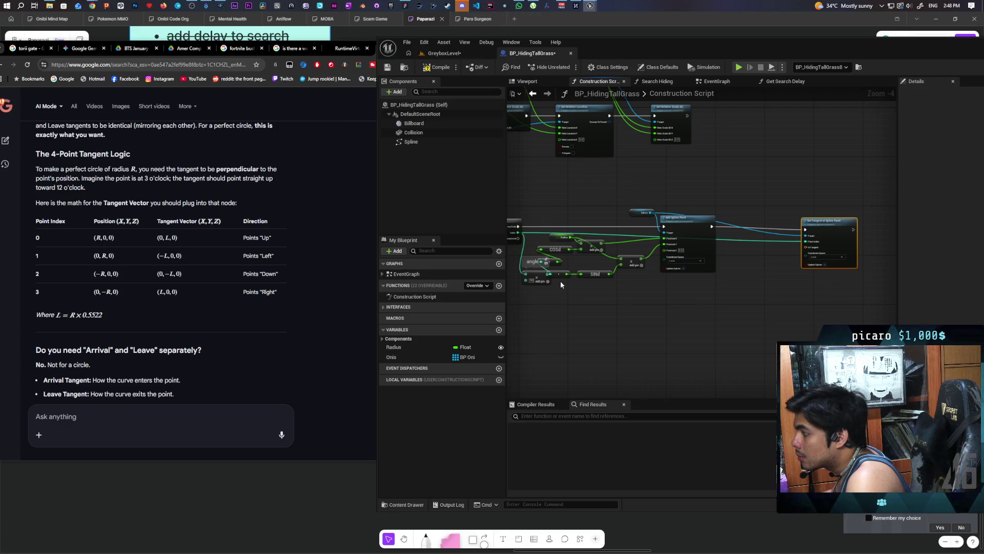
click(558, 238)
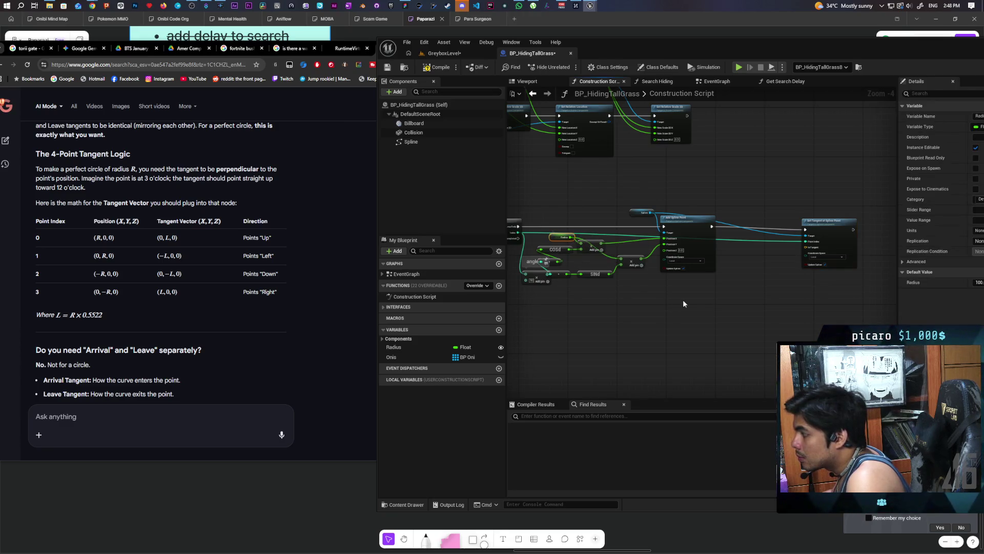
mouse_move(564, 238)
mouse_down()
mouse_move(705, 299)
mouse_move(717, 322)
mouse_up()
scroll(713, 301, up, 2)
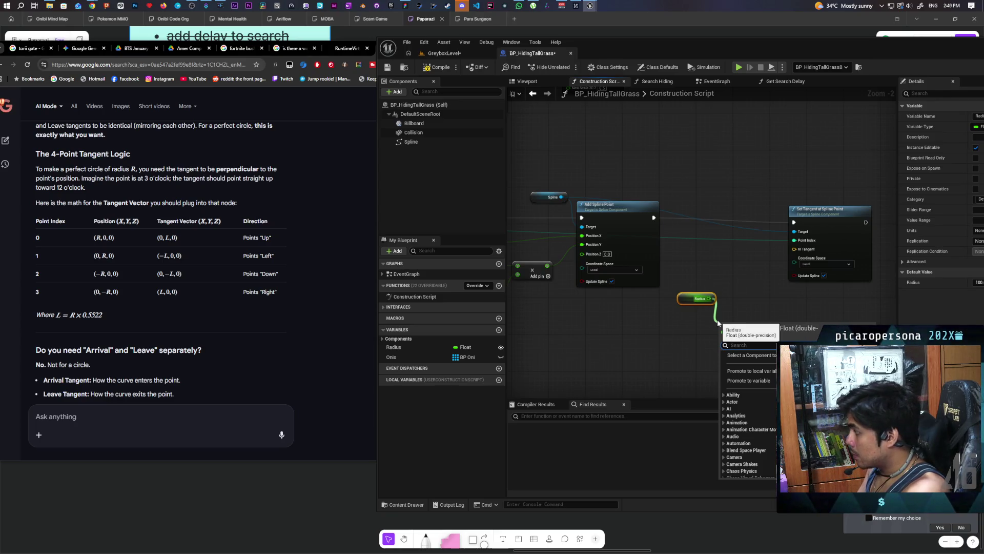
- Multiply Radius by 0.5522 with a new Multiply node placed beside the getter
text(+)
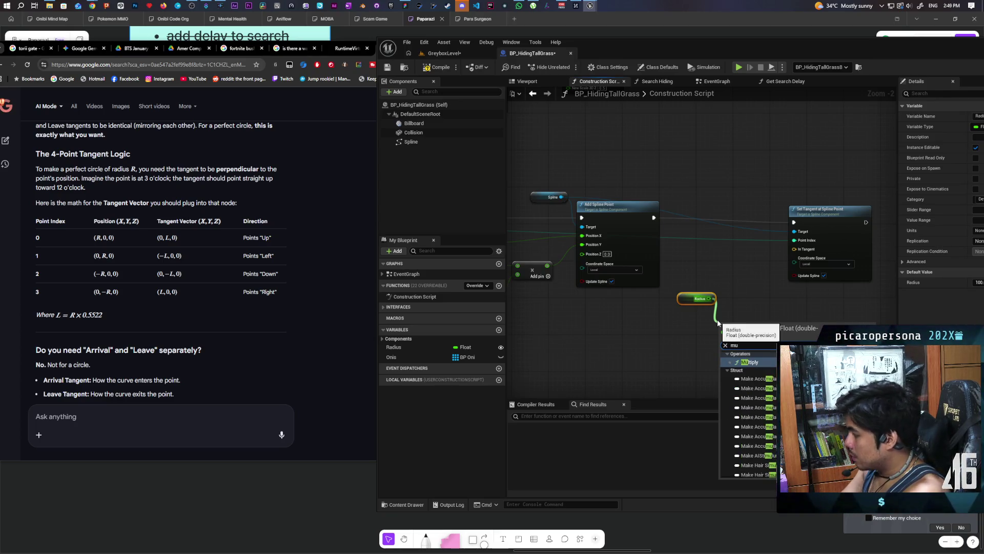
key(Return)
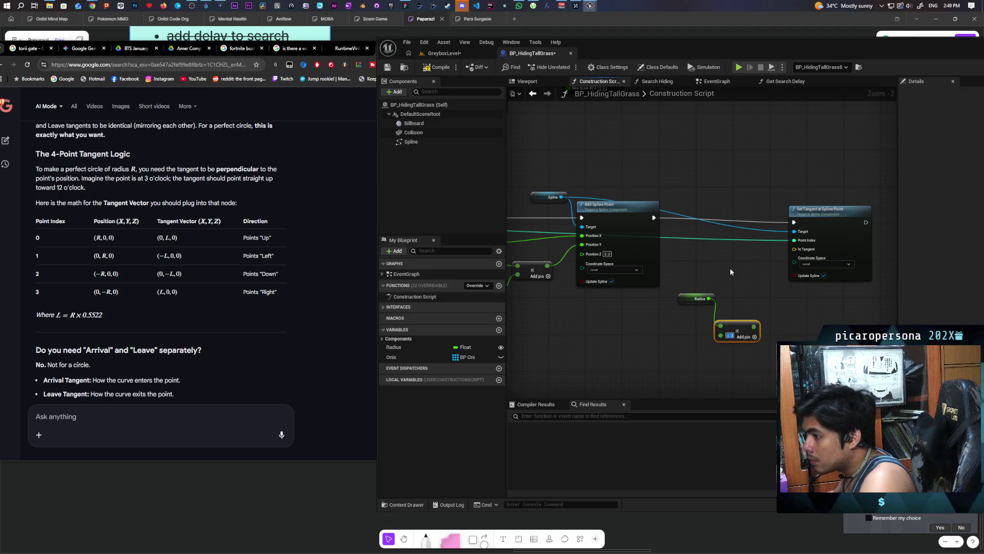
text(0.)
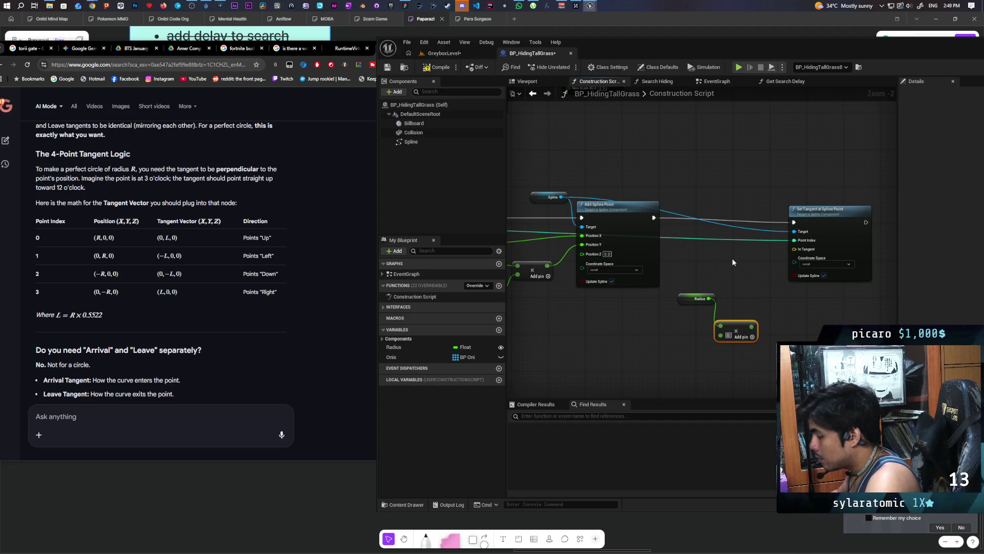
text(5522)
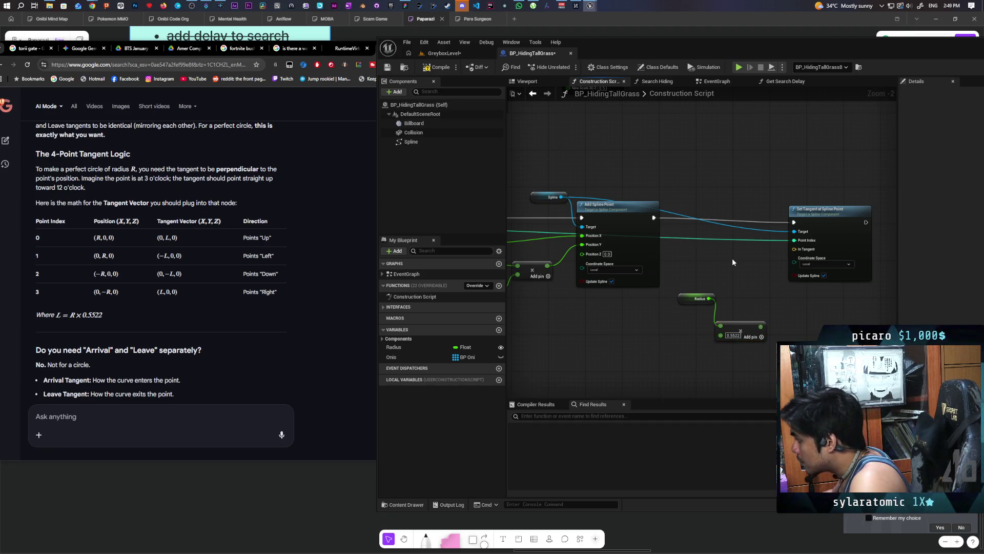
mouse_move(748, 324)
mouse_down()
mouse_move(707, 310)
mouse_move(649, 327)
mouse_move(697, 311)
mouse_up()
shift+click(698, 299)
- Add a Make Vector node on the In Tangent input and feed the scaled radius into it
drag(797, 251, 764, 335)
text(make vector)
key(Return)
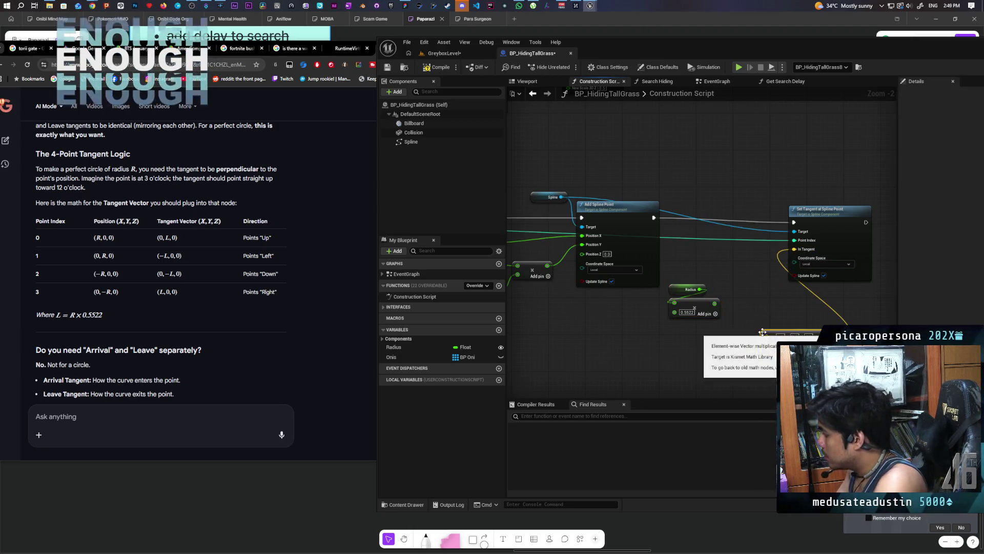
mouse_move(700, 290)
mouse_down()
mouse_move(674, 302)
mouse_move(767, 335)
mouse_up()
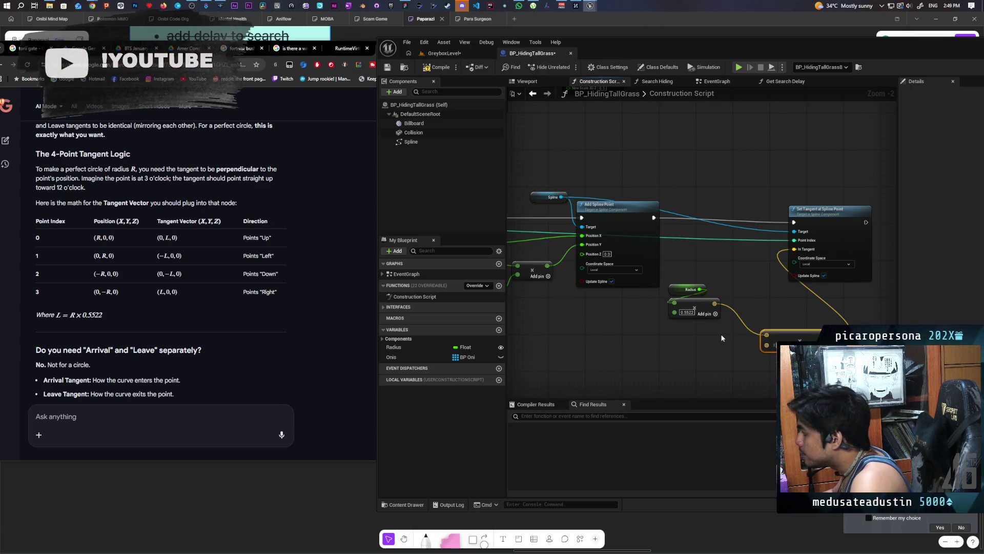
scroll(723, 338, down, 3)
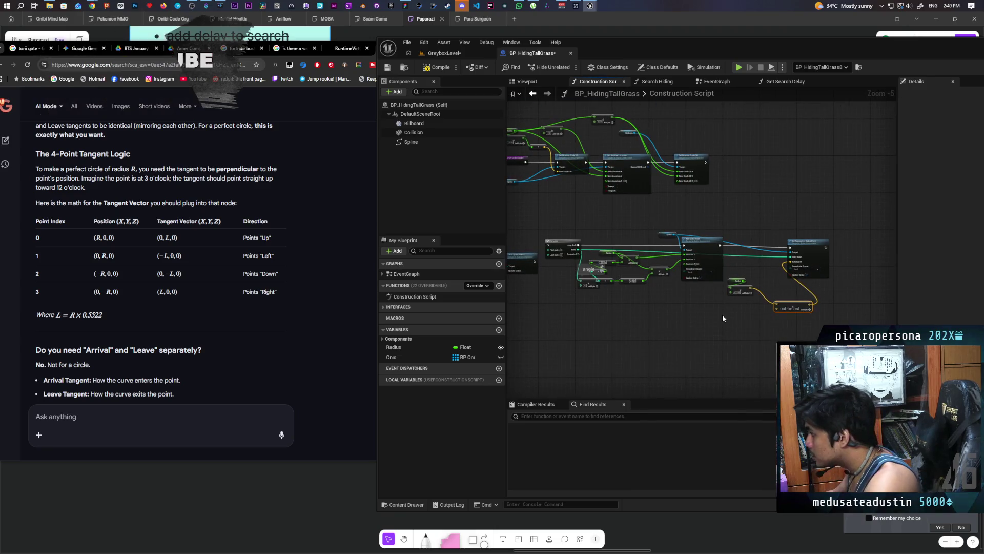
- Add a vector Select node for the tangent direction and wire the loop index into its Index
drag(776, 309, 727, 341)
text(selec)
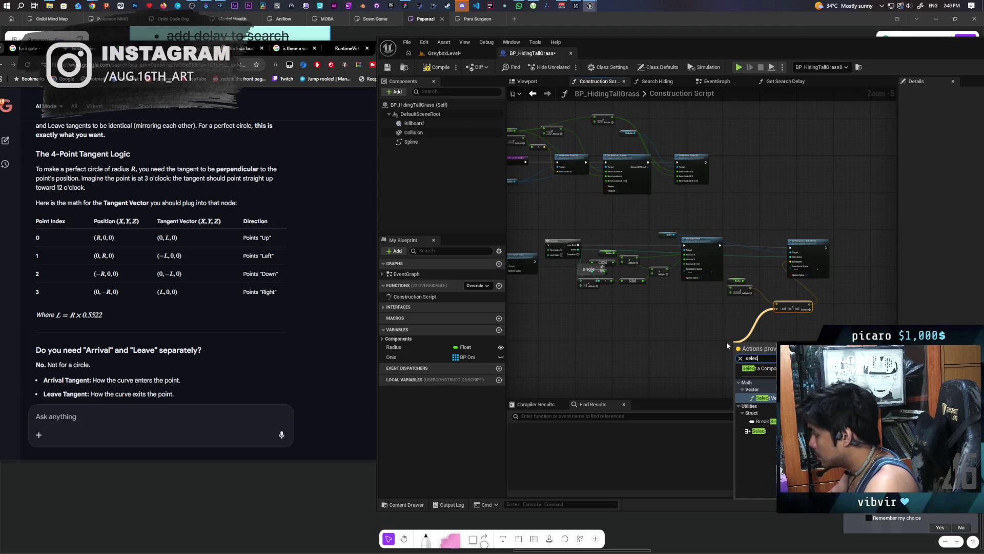
key(Return)
scroll(727, 341, up, 2)
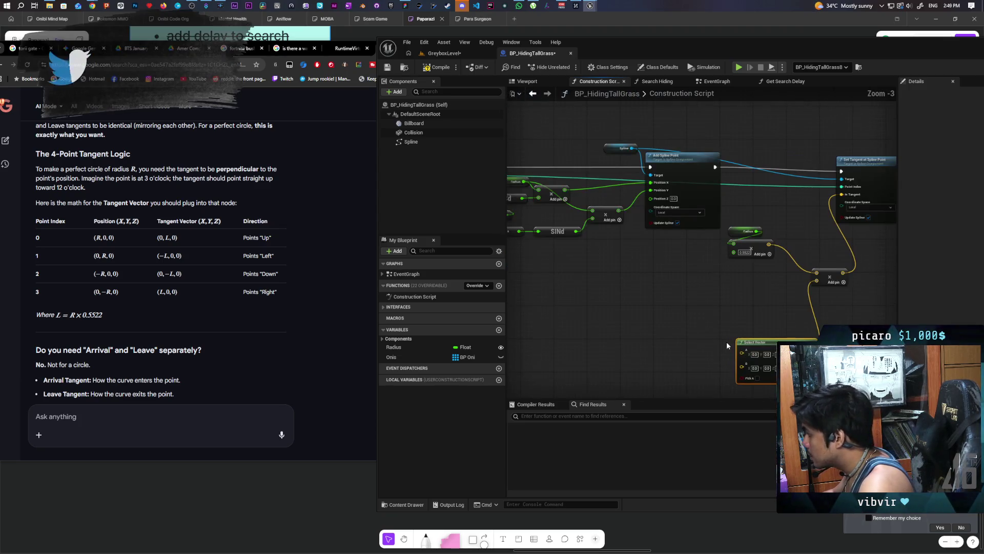
key(Delete)
drag(817, 282, 770, 318)
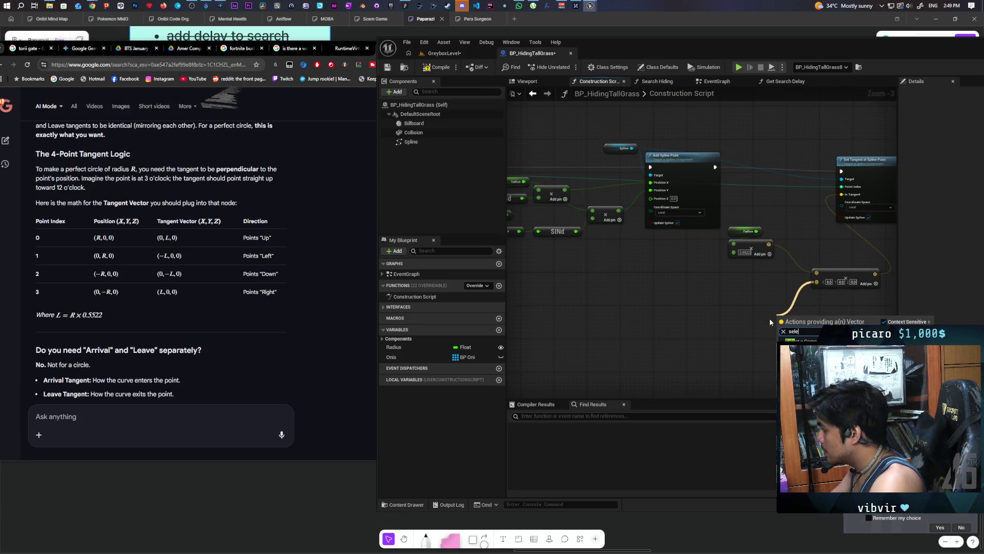
text(sele)
key(Escape)
mouse_move(512, 205)
mouse_down()
mouse_move(586, 251)
mouse_move(687, 389)
mouse_move(774, 226)
mouse_move(723, 171)
mouse_move(662, 315)
mouse_move(730, 341)
mouse_up()
- Give the Select node four options: (0,1,0), (-1,0,0), (0,-1,0) and (1,0,0)
scroll(662, 315, up, 1)
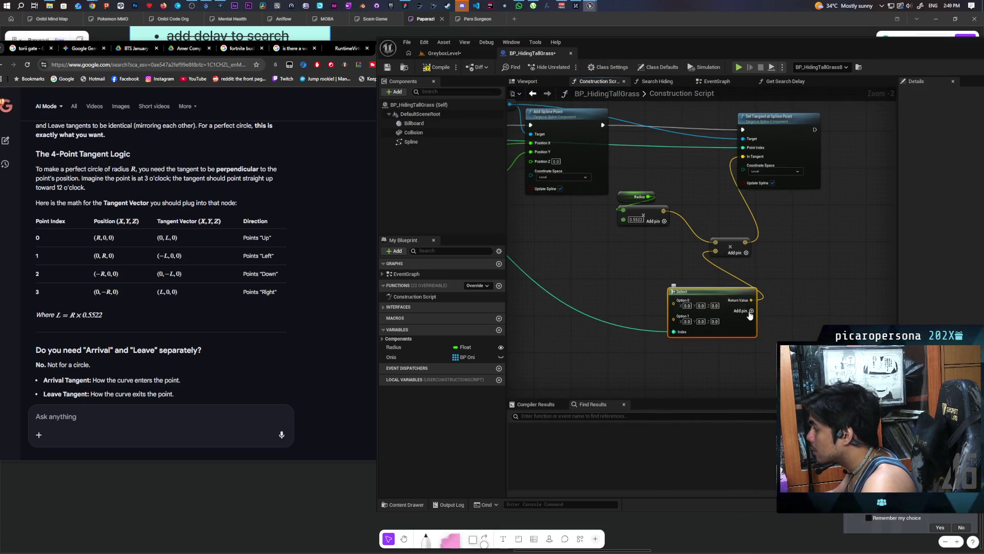
click(752, 311)
click(752, 311)
drag(638, 387, 624, 368)
mouse_move(724, 326)
mouse_down()
mouse_move(690, 290)
mouse_move(677, 304)
mouse_up()
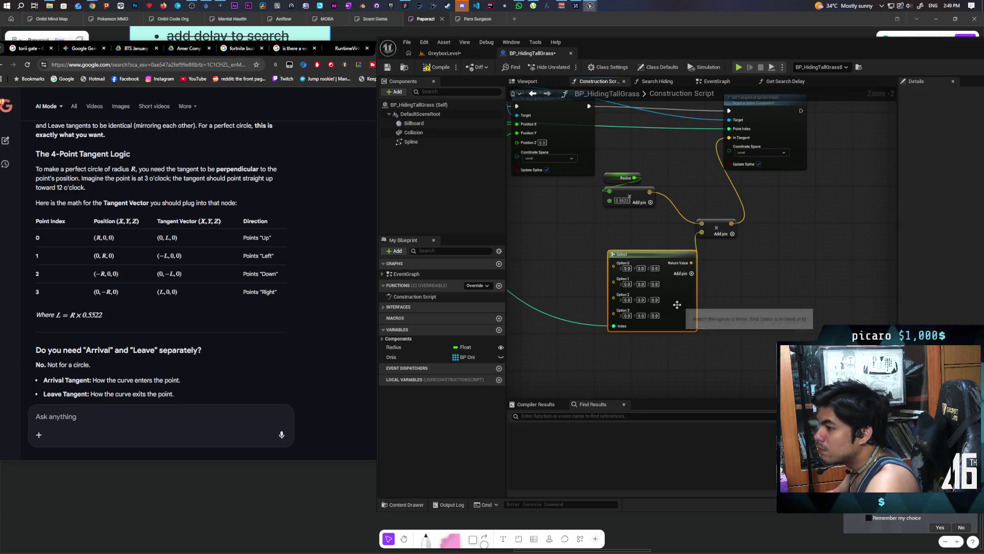
click(641, 268)
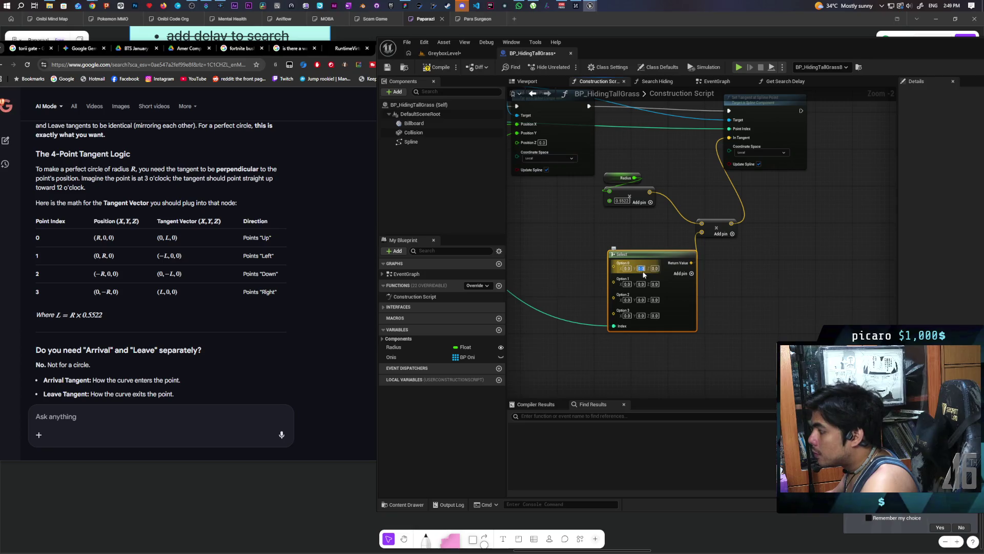
text(1)
click(746, 294)
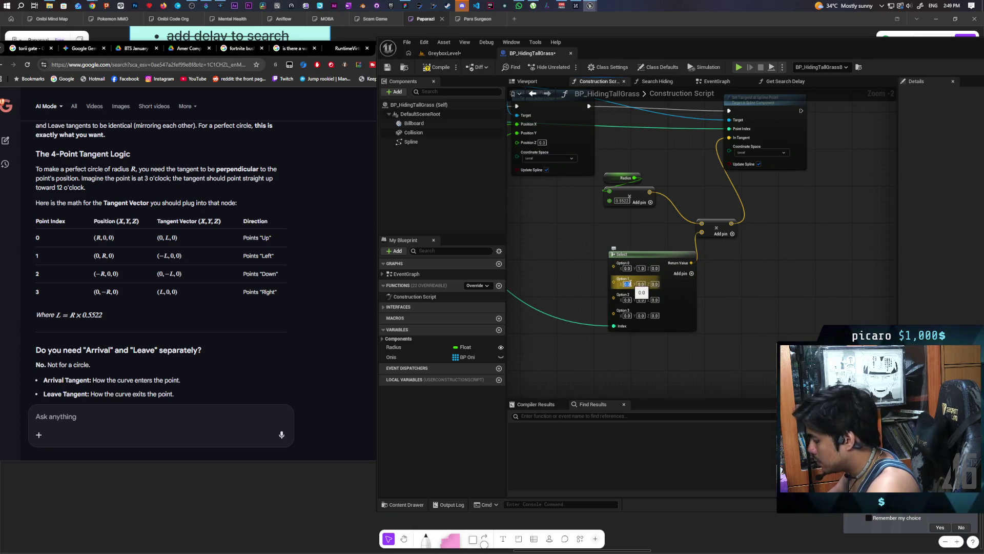
key(Return)
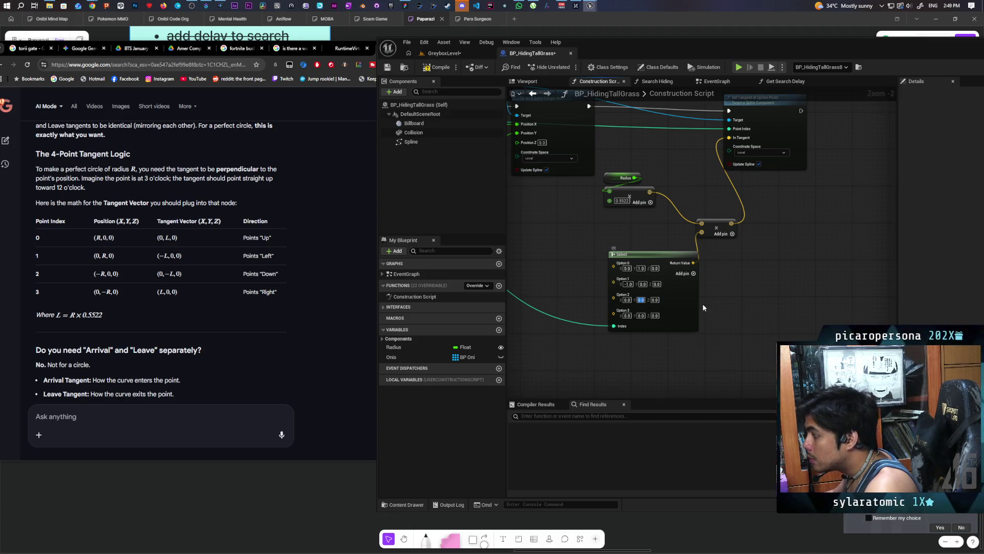
text(-1)
key(Return)
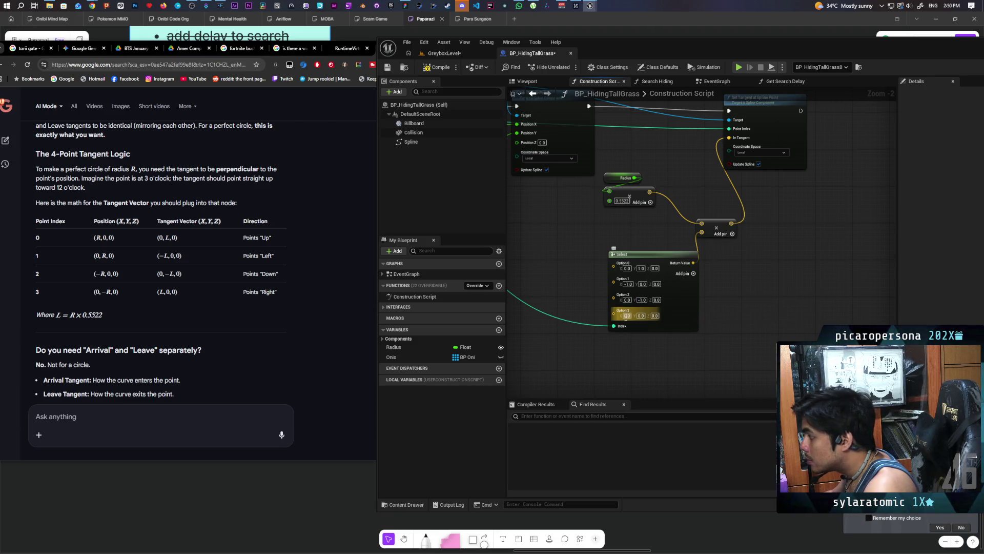
- Compile the grass Blueprint, check the grass in the level, and return to the Construction Script
scroll(743, 303, down, 1)
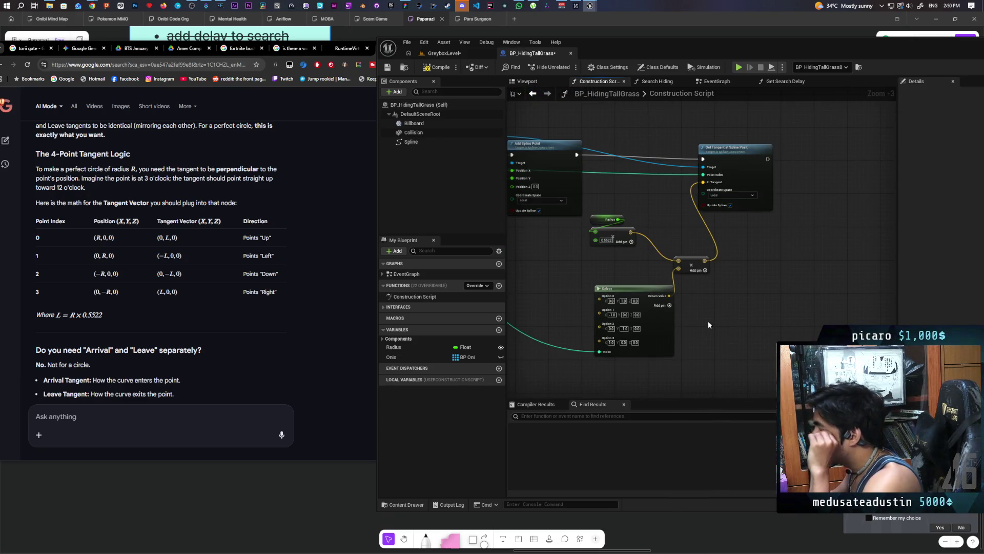
click(430, 67)
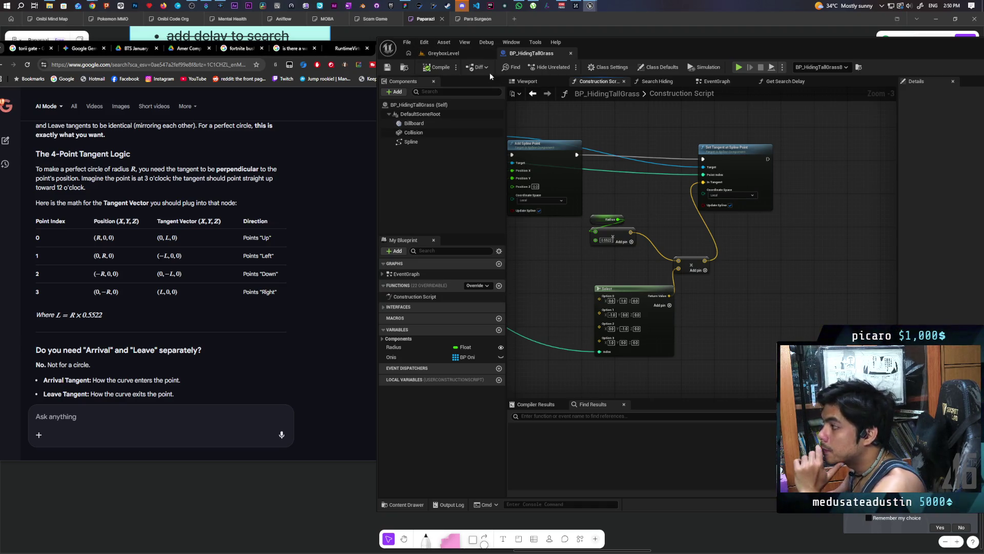
click(459, 54)
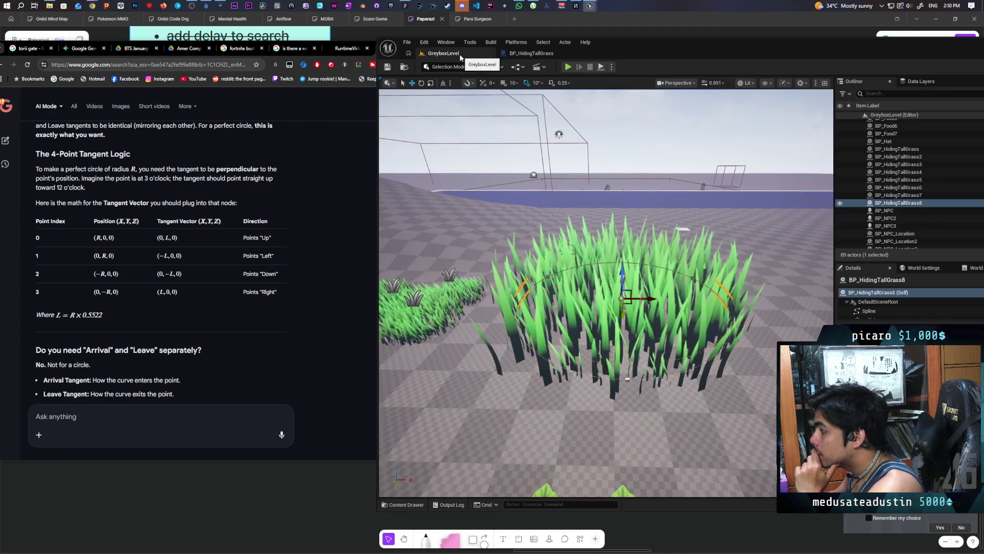
click(532, 53)
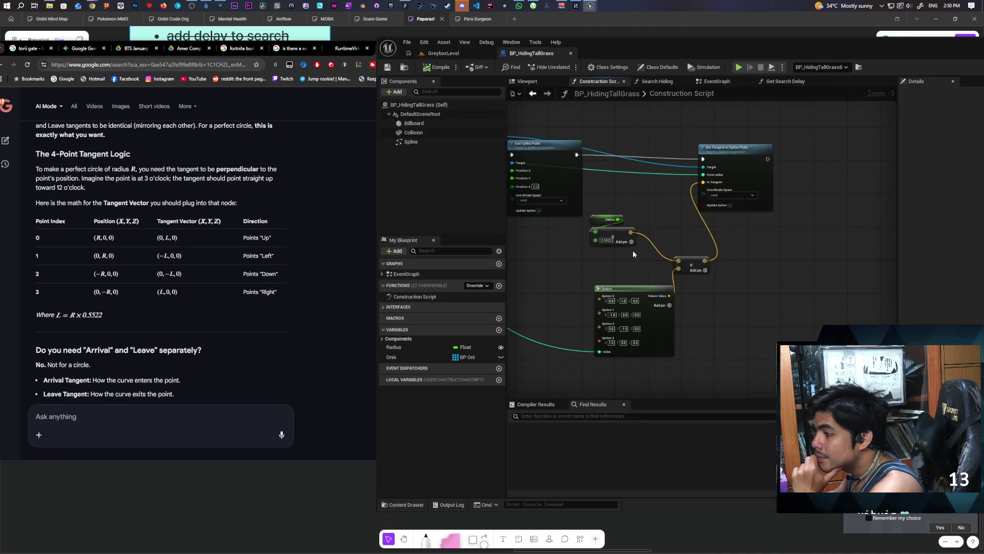
scroll(279, 259, up, 6)
- Scroll up through the earlier AI answers, then down to 'How to implement this in a Blueprint'
scroll(279, 261, up, 10)
scroll(280, 262, up, 10)
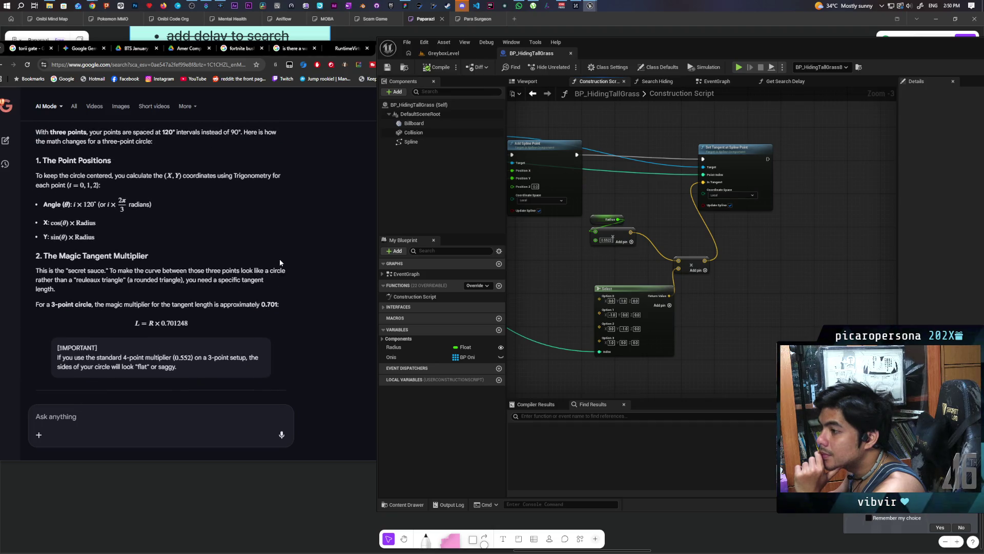
scroll(280, 262, up, 3)
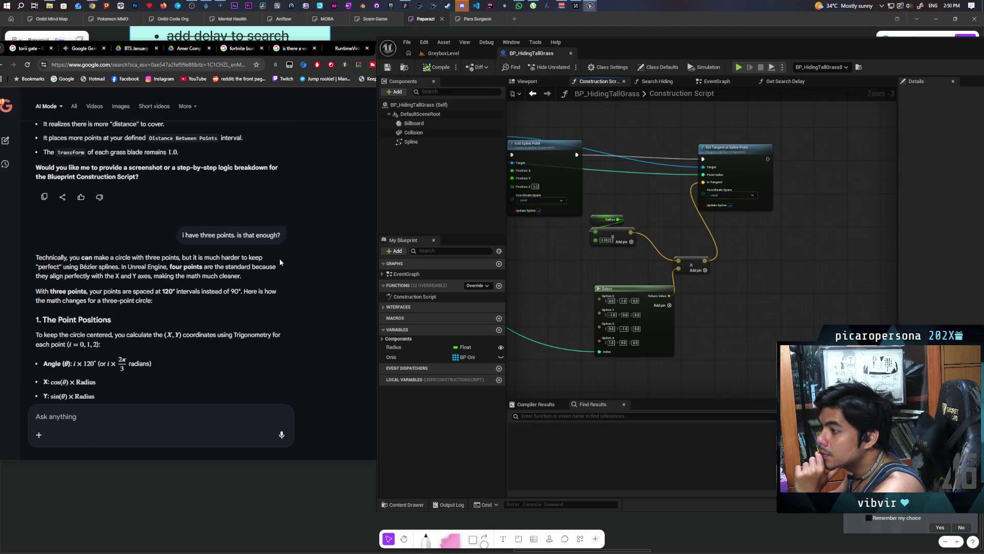
scroll(280, 262, up, 10)
scroll(280, 263, up, 10)
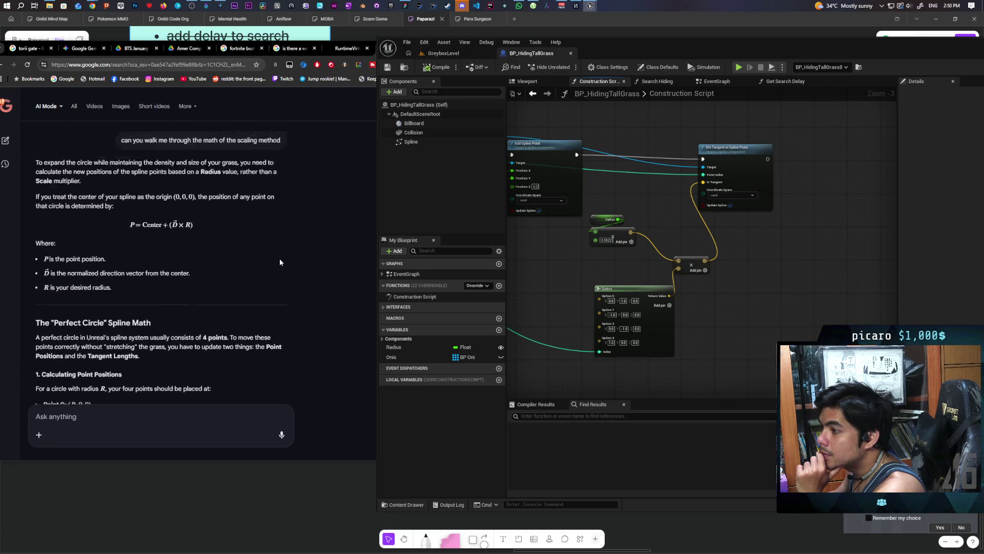
scroll(280, 263, up, 2)
scroll(280, 263, down, 10)
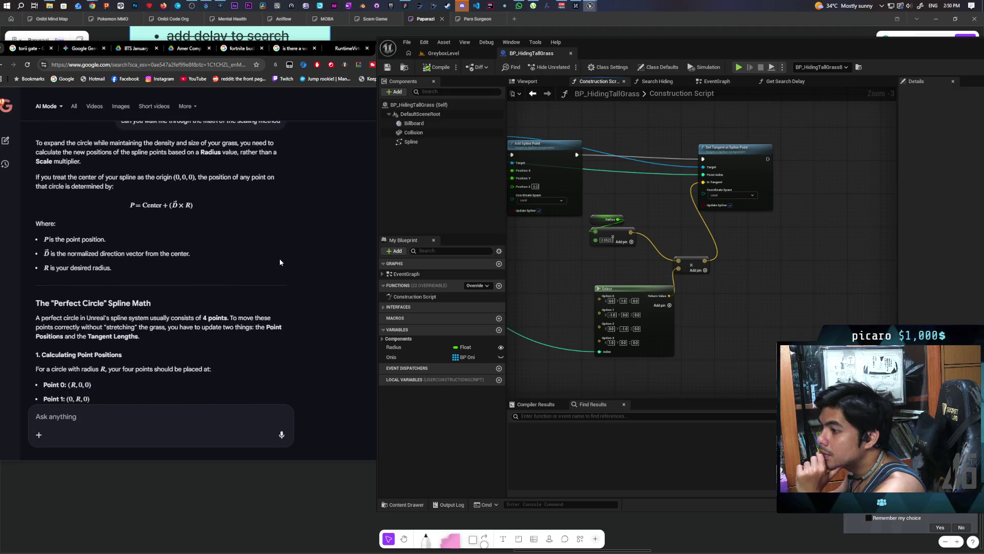
scroll(280, 263, down, 5)
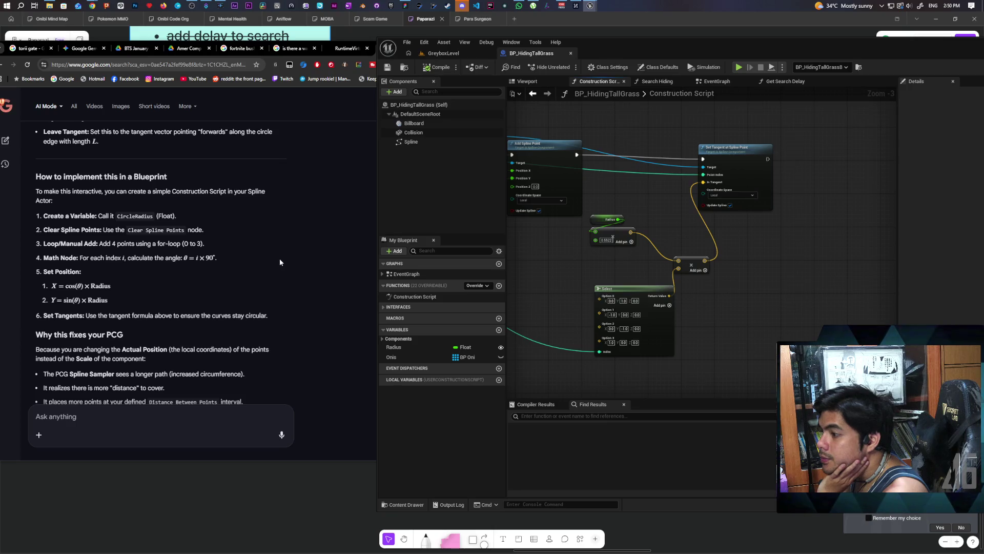
scroll(279, 262, down, 1)
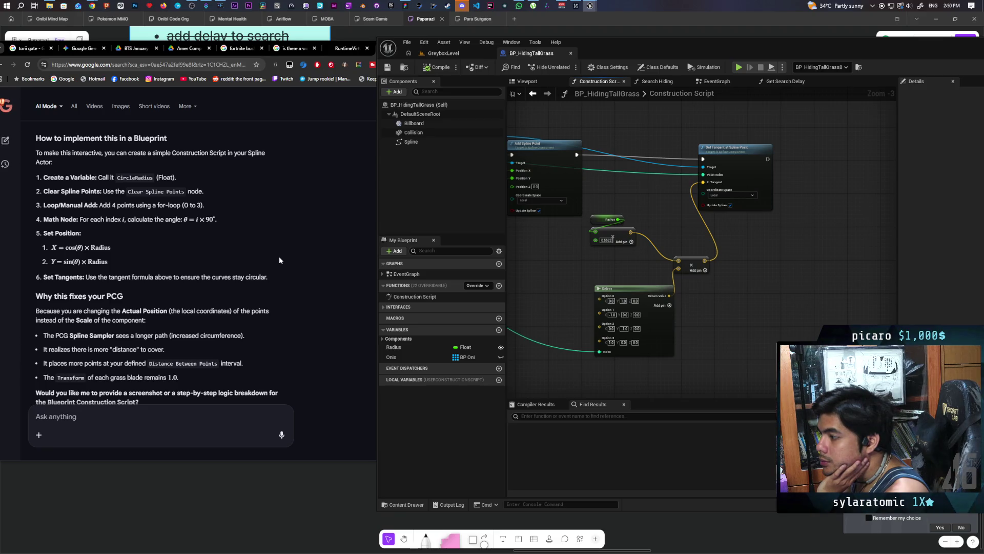
scroll(589, 254, down, 2)
- Wire Construction Script into the For Loop and its Completed pin into Set Relative Location, then view the level
drag(589, 253, 754, 330)
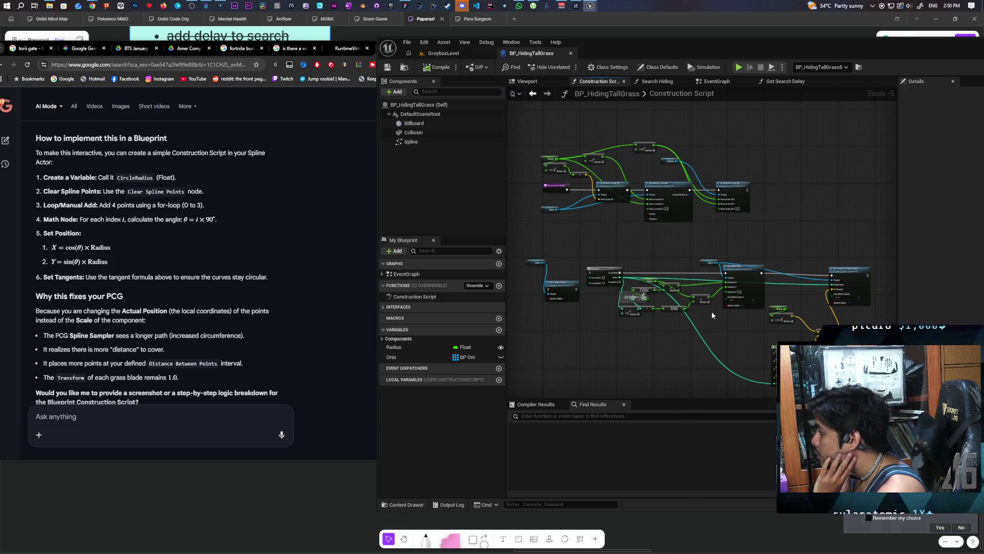
scroll(602, 277, up, 1)
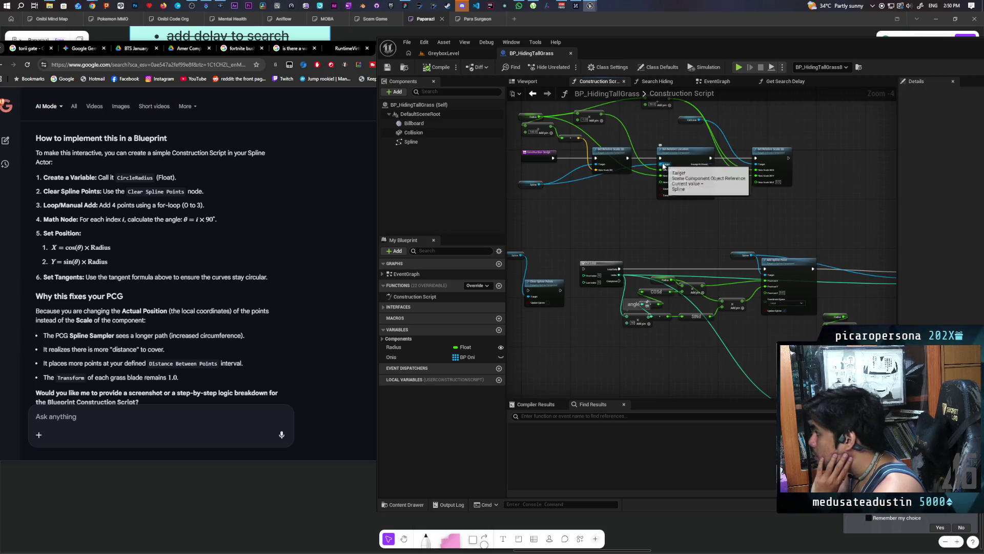
mouse_move(619, 281)
mouse_down()
mouse_move(661, 195)
mouse_move(662, 160)
mouse_up()
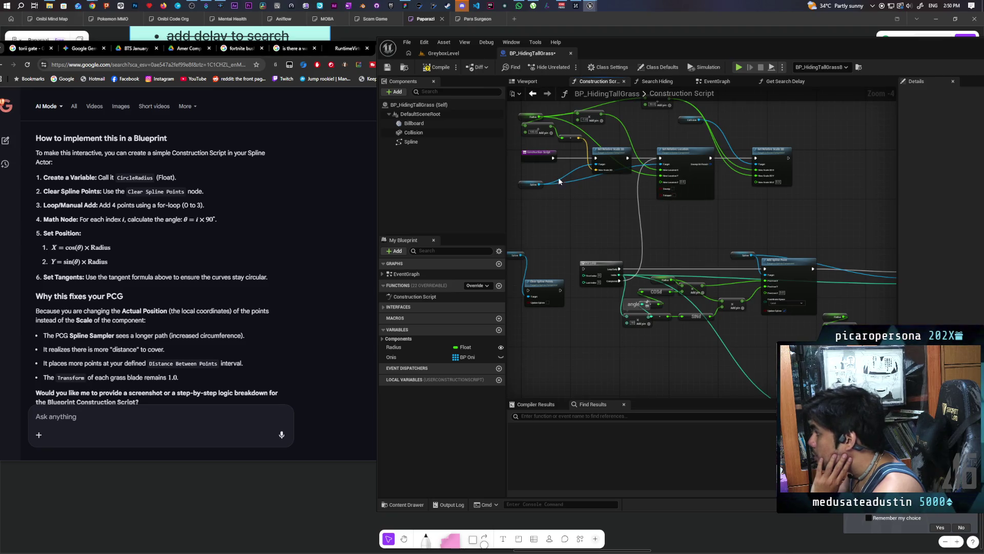
mouse_move(554, 158)
mouse_down()
mouse_move(575, 266)
mouse_move(584, 270)
mouse_up()
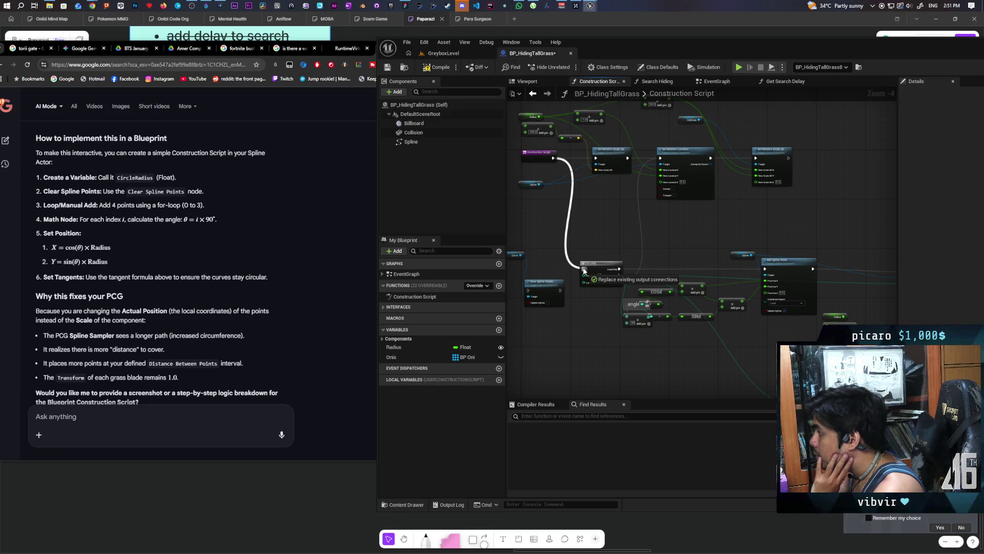
drag(584, 270, 584, 269)
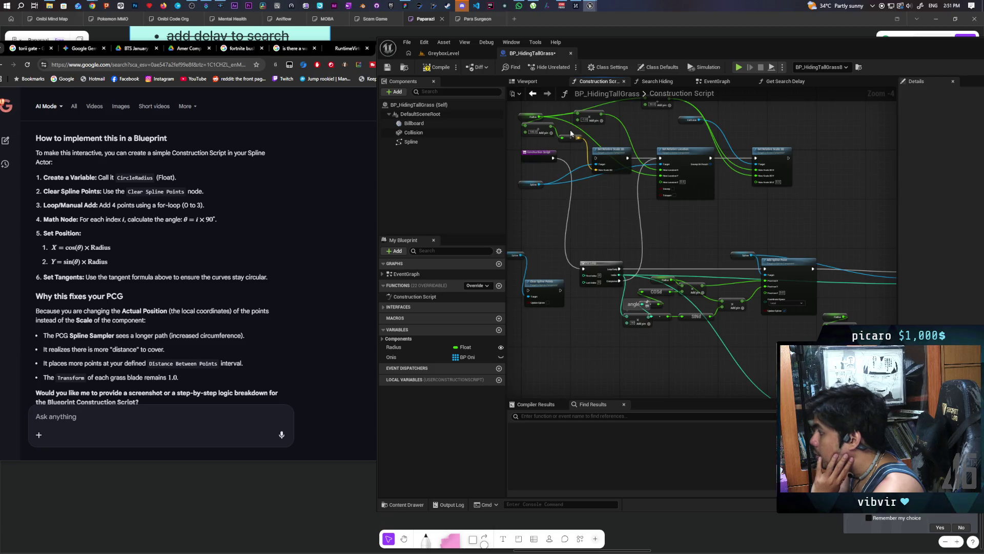
click(448, 55)
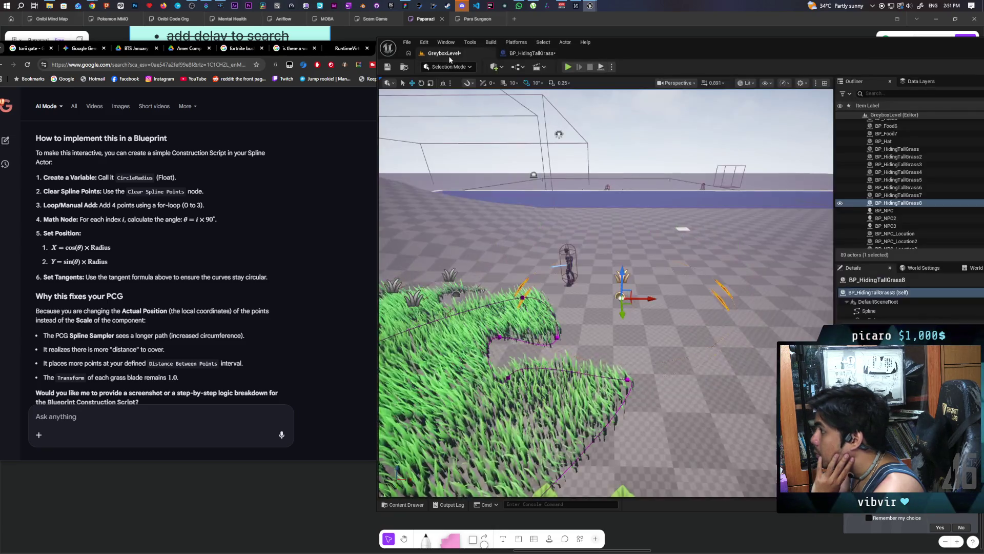
scroll(636, 336, down, 5)
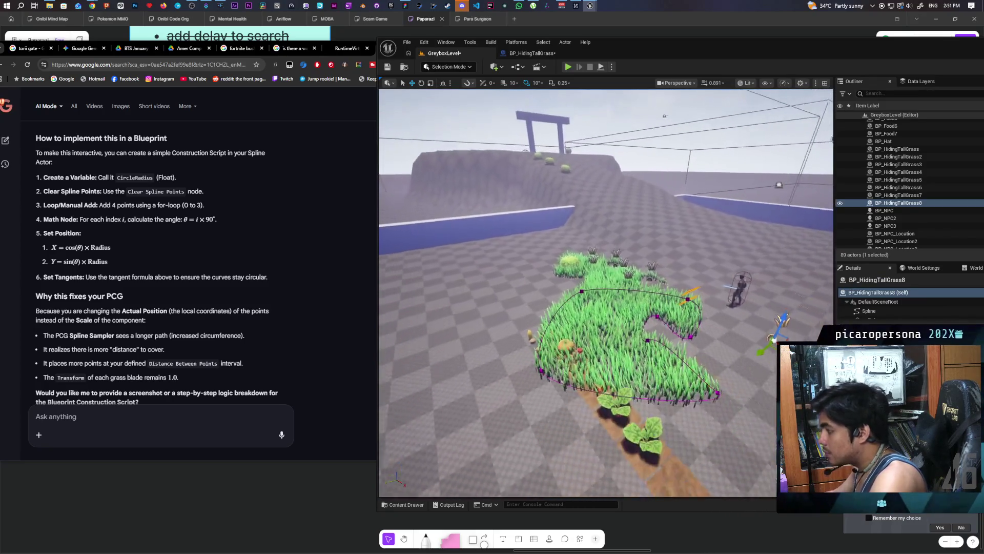
scroll(605, 293, up, 5)
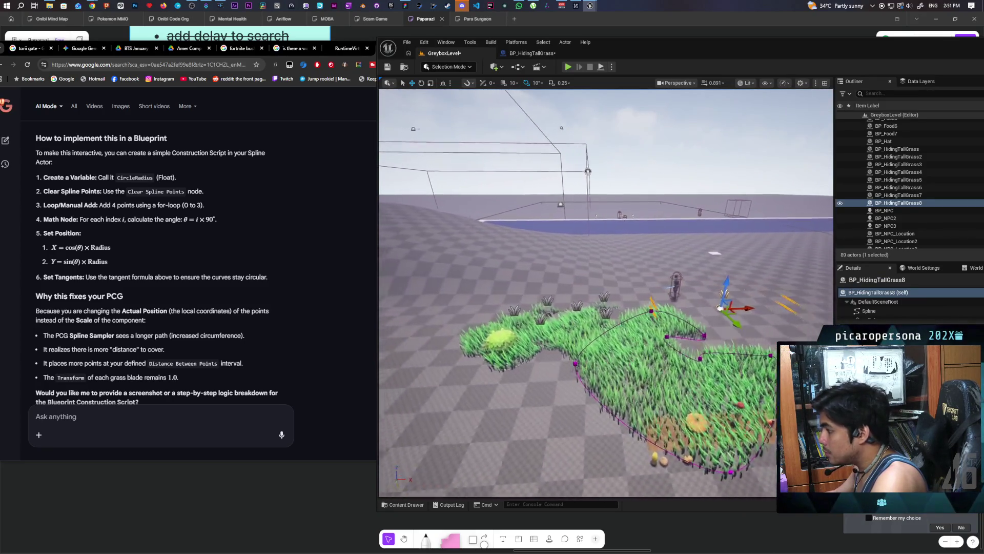
scroll(605, 292, down, 5)
drag(605, 292, 692, 292)
scroll(605, 292, up, 5)
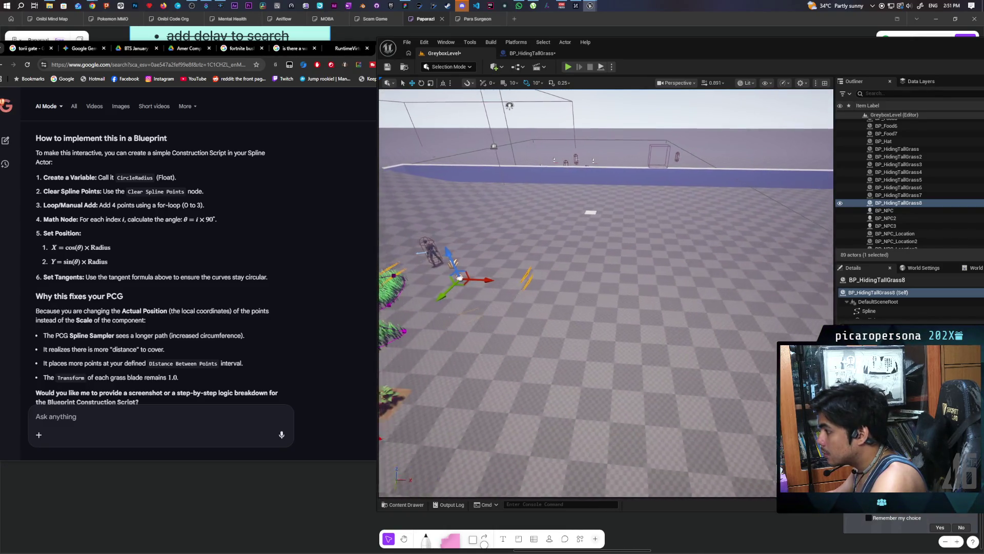
mouse_move(605, 292)
mouse_down()
mouse_move(579, 285)
mouse_move(595, 302)
mouse_move(574, 307)
mouse_move(608, 292)
mouse_up()
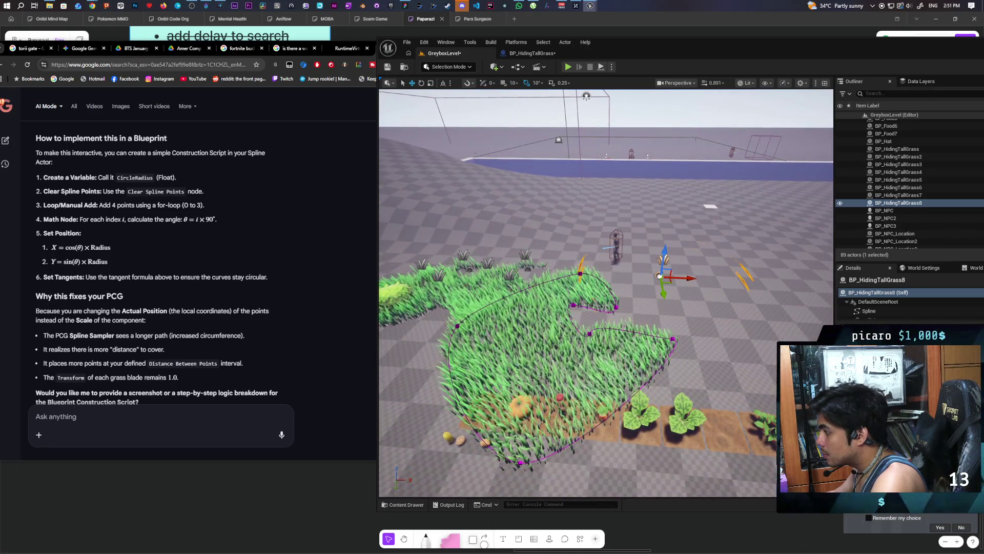
mouse_move(605, 186)
mouse_down()
mouse_move(616, 186)
mouse_move(605, 187)
mouse_up()
click(533, 53)
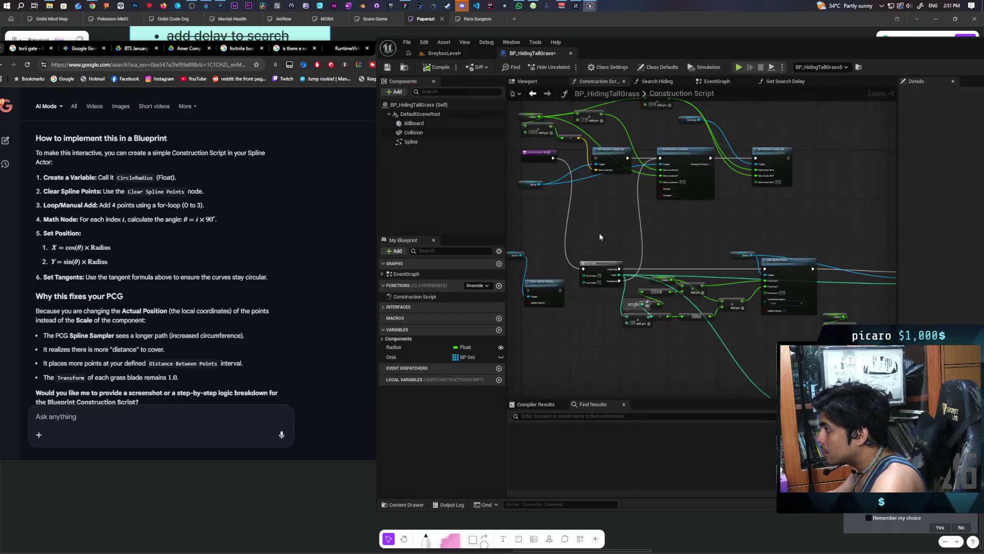
- Run Clear Spline Points first from the Construction Script exec, then check the grass in GreyboxLevel
scroll(612, 296, up, 2)
mouse_move(566, 248)
mouse_down()
mouse_move(602, 305)
mouse_move(602, 281)
mouse_up()
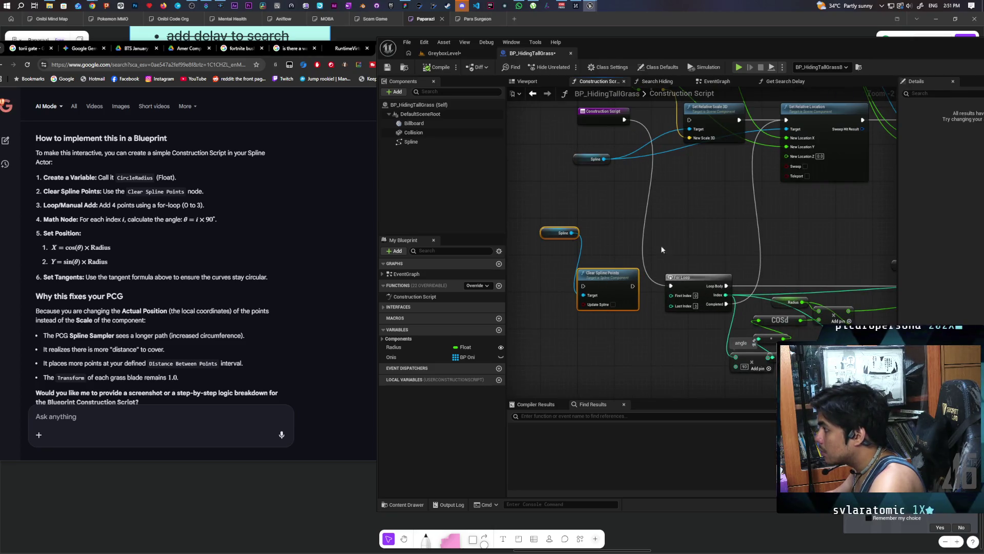
mouse_move(624, 120)
mouse_down()
mouse_move(576, 275)
mouse_move(583, 286)
mouse_move(671, 285)
mouse_up()
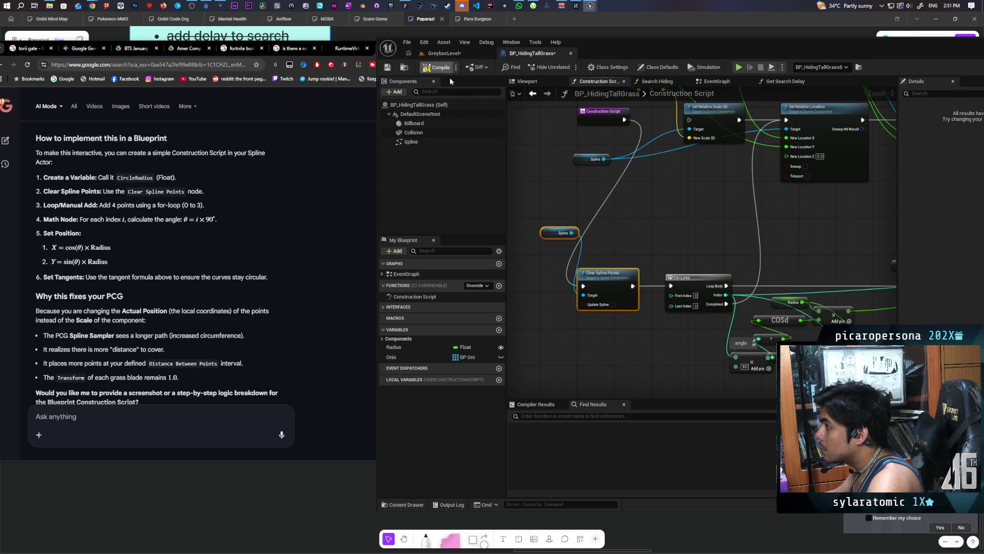
click(456, 53)
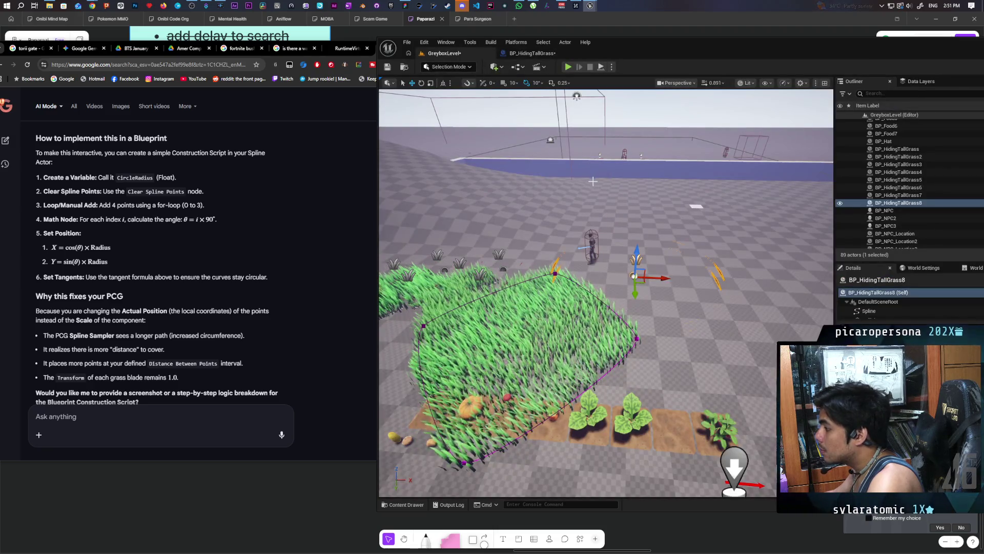
- Alt-drag BP_HidingTallGrass8 along X to create BP_HidingTallGrass9 beside it, then inspect the new patch
drag(519, 222, 549, 206)
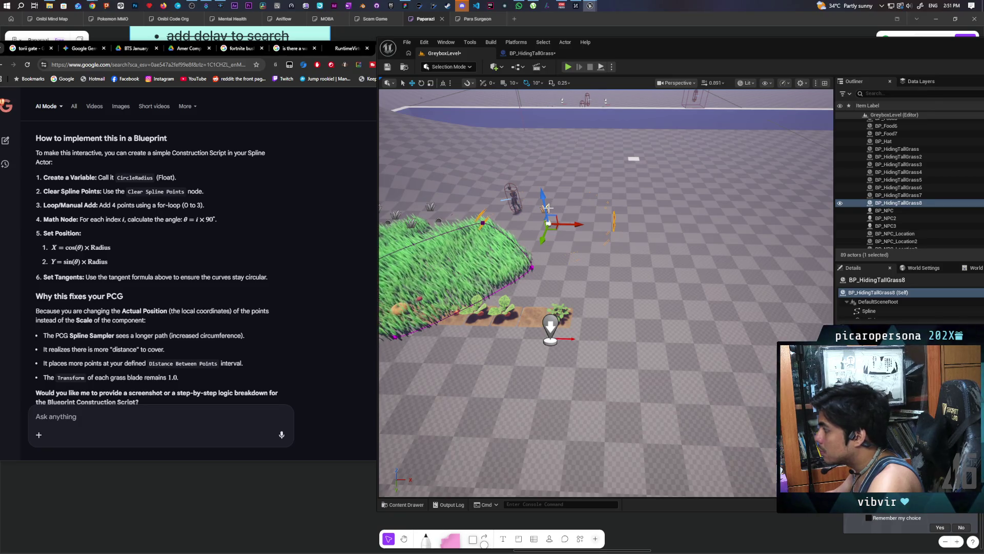
click(888, 294)
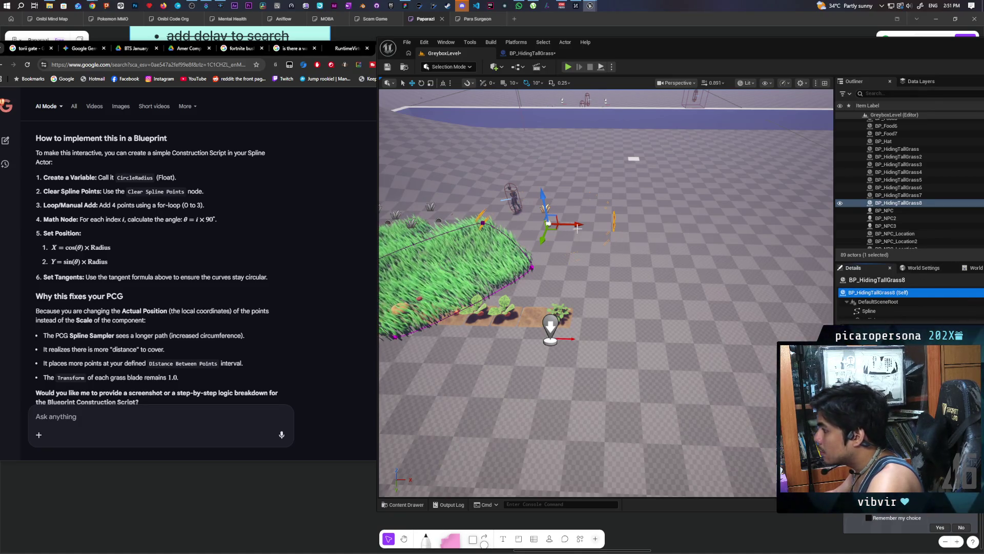
alt+drag(578, 228, 580, 226)
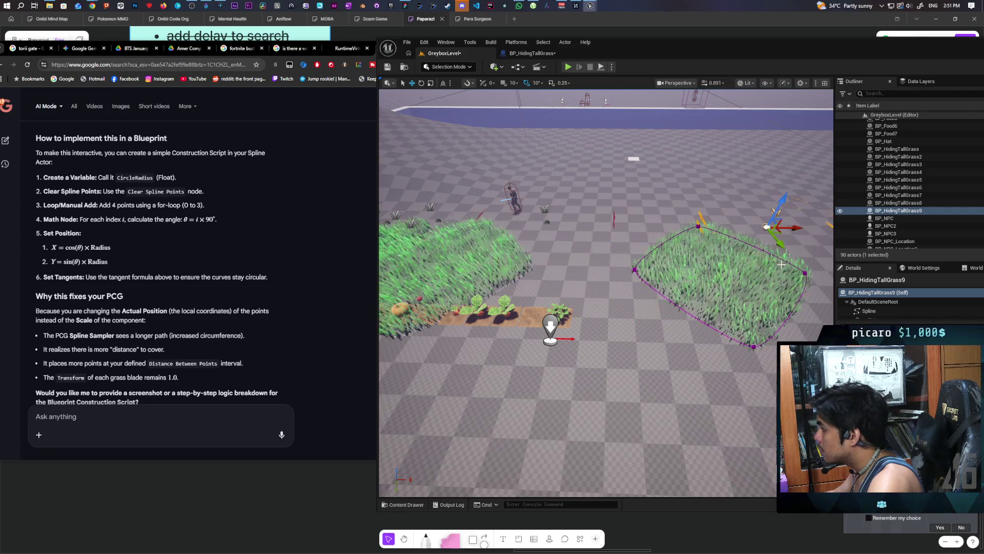
scroll(781, 264, down, 3)
mouse_move(758, 279)
mouse_down()
mouse_move(754, 272)
mouse_move(768, 283)
mouse_up()
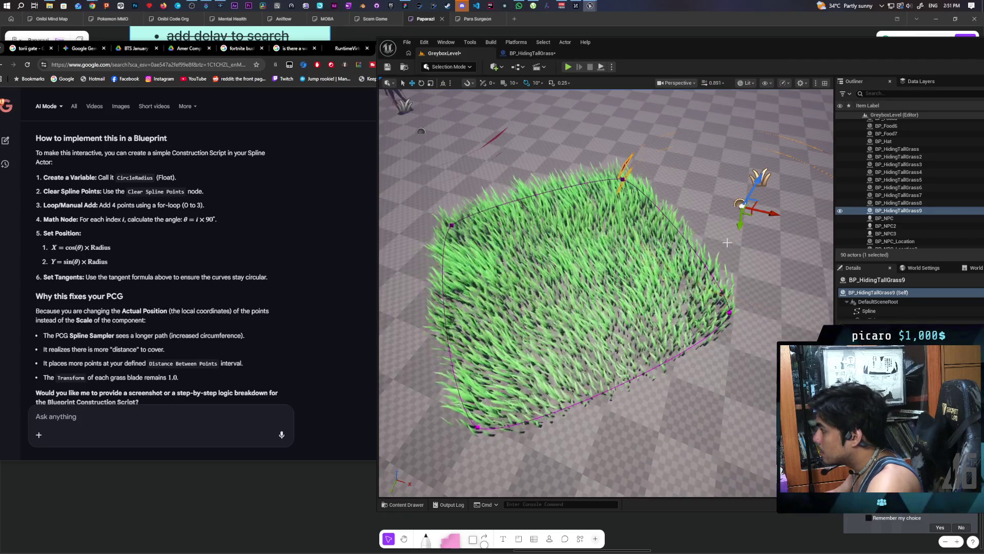
mouse_move(609, 244)
mouse_down()
mouse_move(619, 248)
mouse_move(625, 236)
mouse_move(633, 260)
mouse_up()
scroll(653, 268, up, 2)
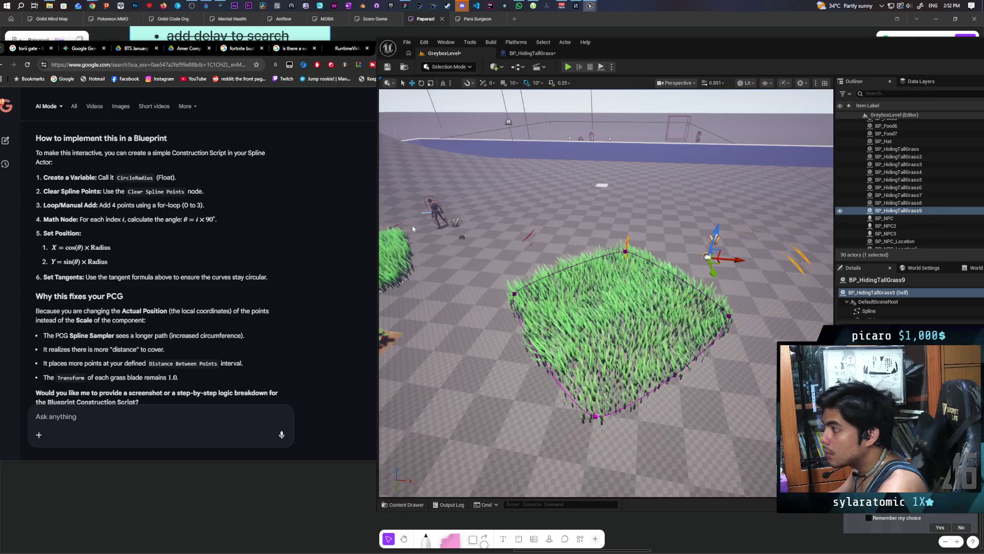
click(535, 55)
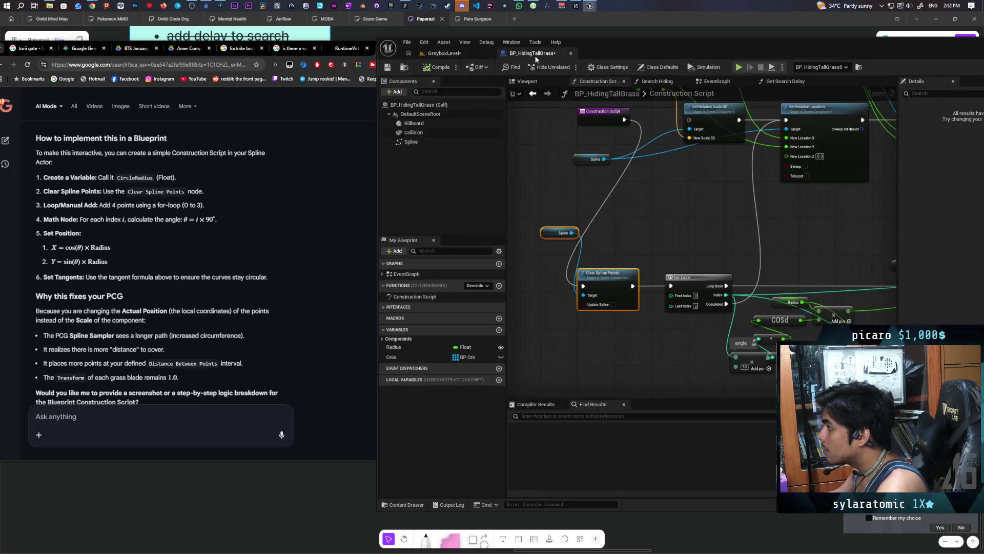
- Pan and zoom the graph to look over the Set Tangent at Spline Point nodes
scroll(665, 200, up, 1)
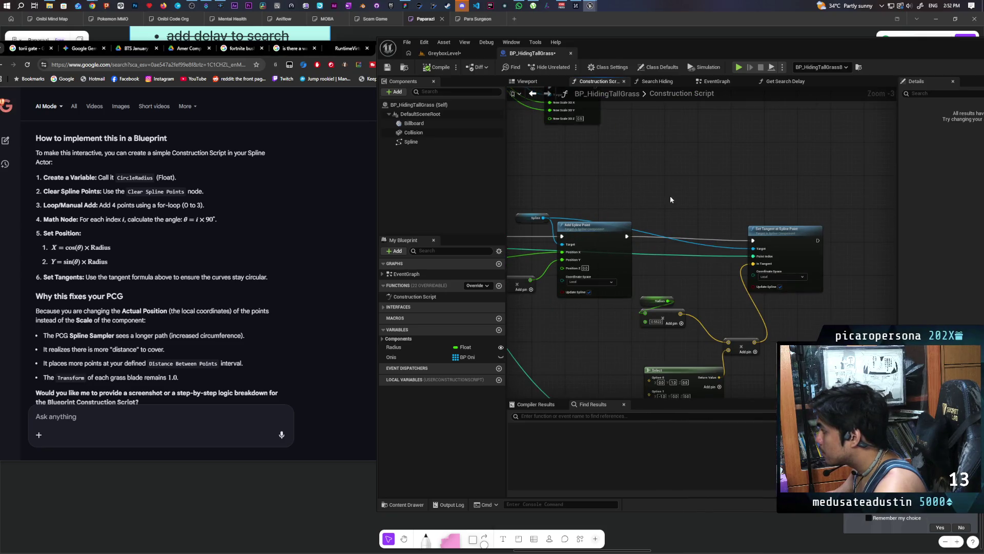
mouse_move(696, 279)
mouse_down()
mouse_move(745, 241)
mouse_move(758, 259)
mouse_move(797, 271)
mouse_move(774, 258)
mouse_up()
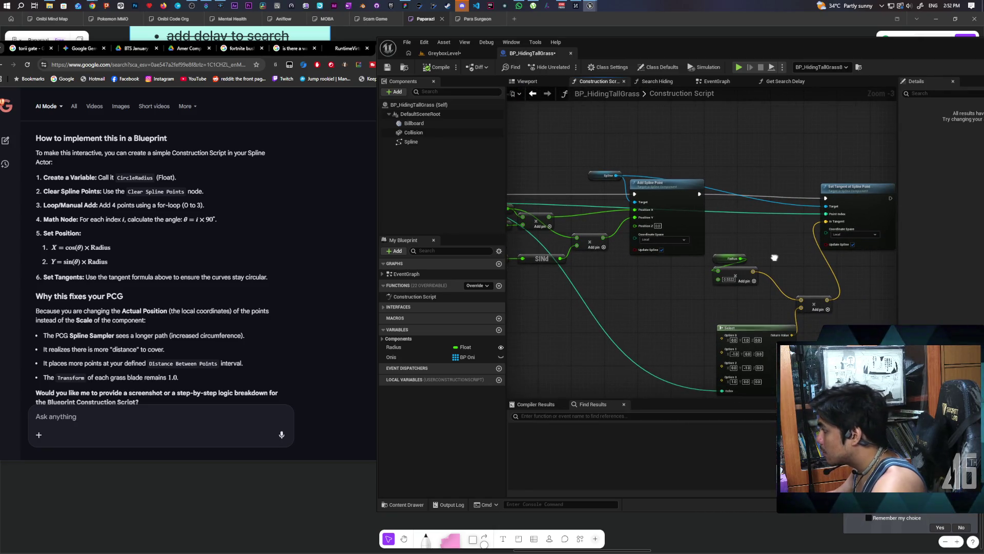
drag(775, 258, 770, 257)
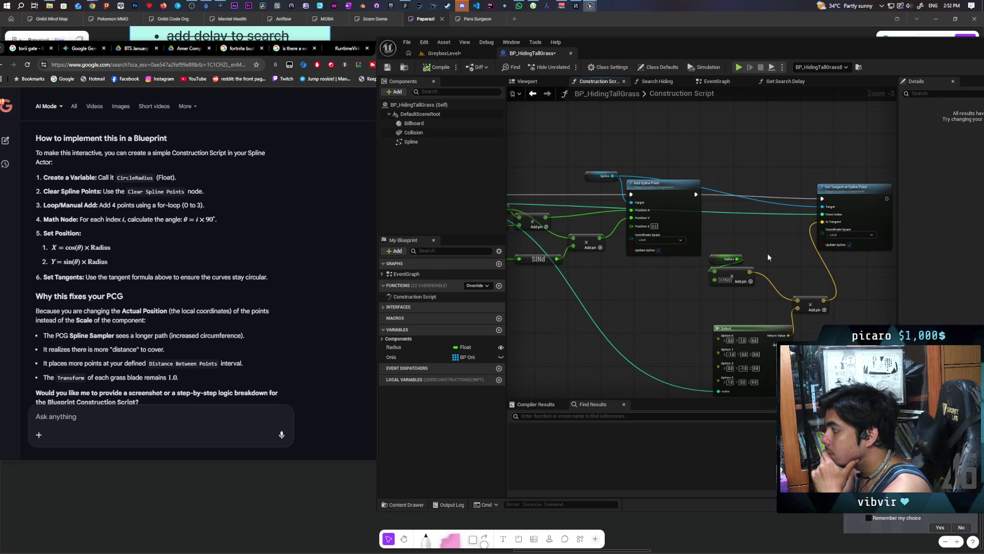
scroll(768, 253, up, 2)
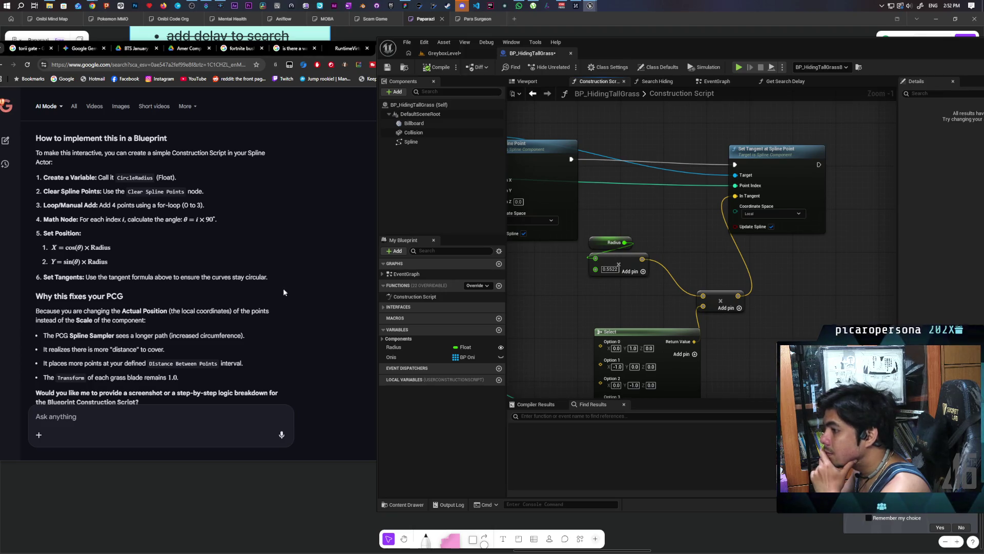
- Bring the AI answer forward and start a follow-up: 'the location calculations seems like it works but'
scroll(248, 281, down, 10)
scroll(175, 382, down, 3)
click(174, 382)
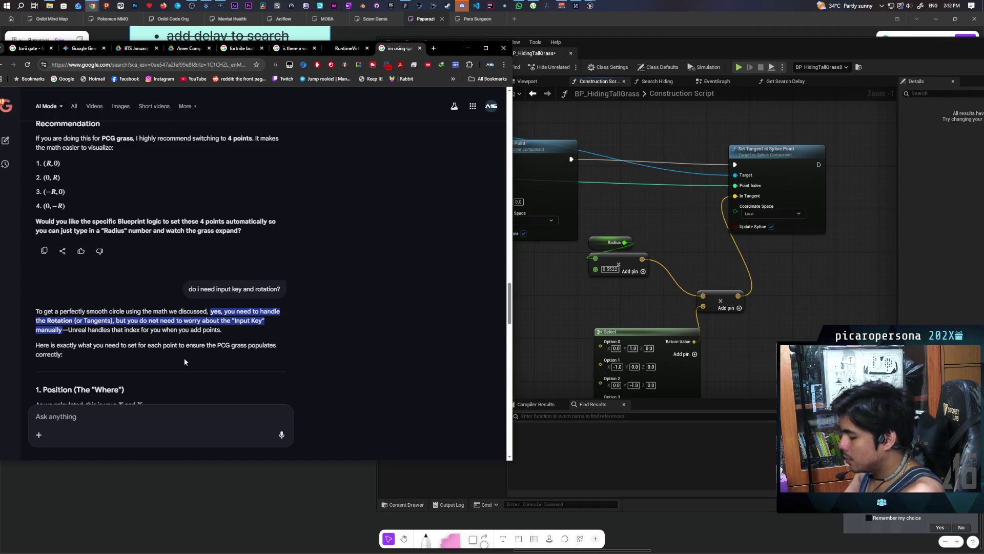
text(the location calc)
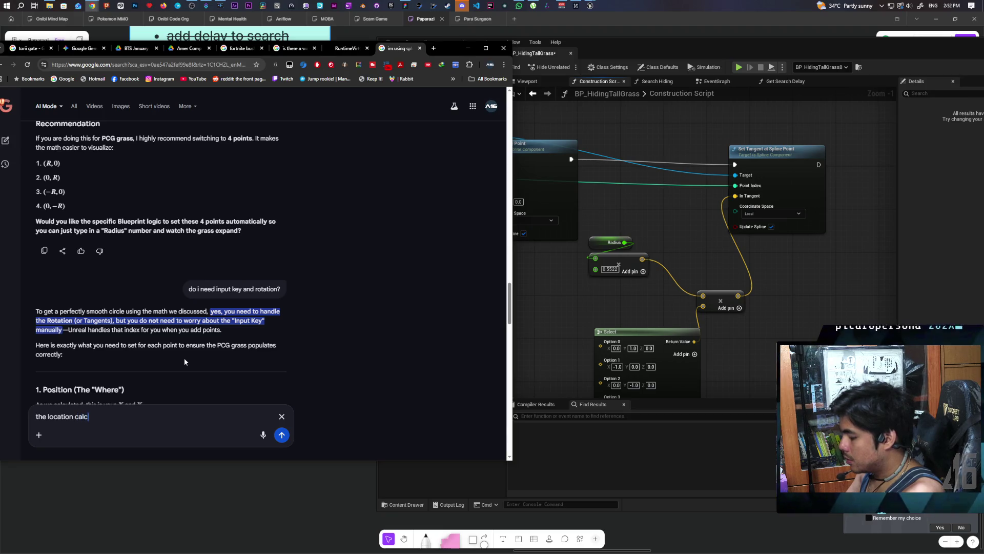
text(ulations )
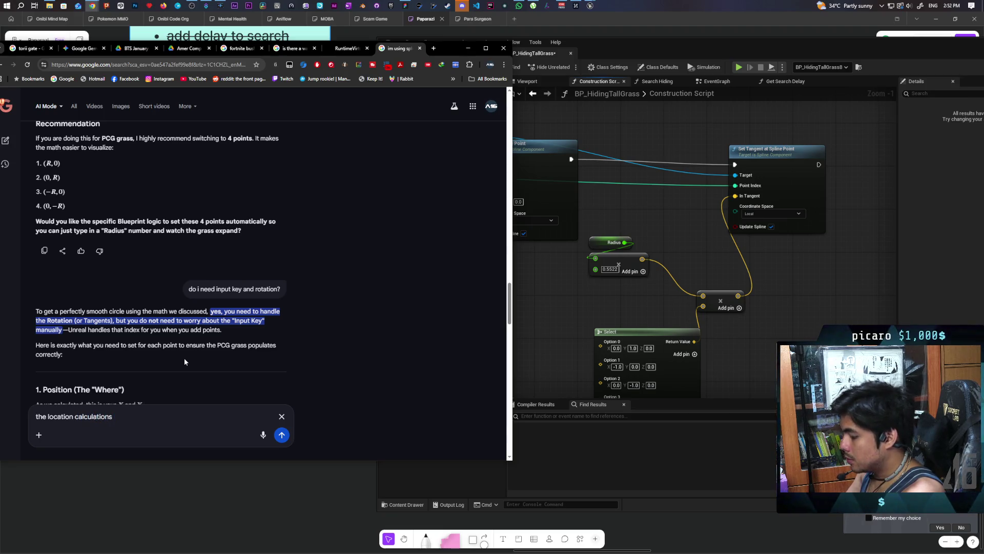
text(seems like it works )
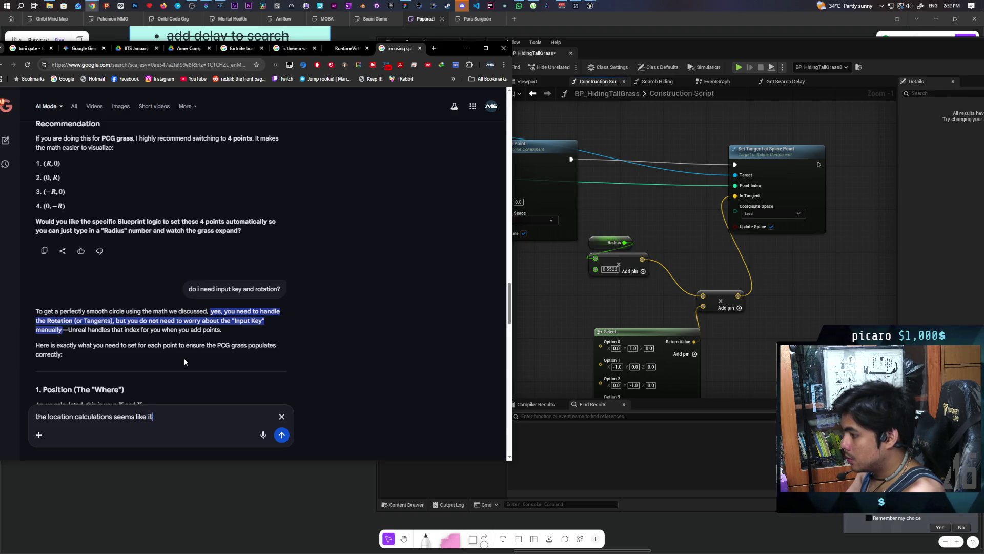
text(but)
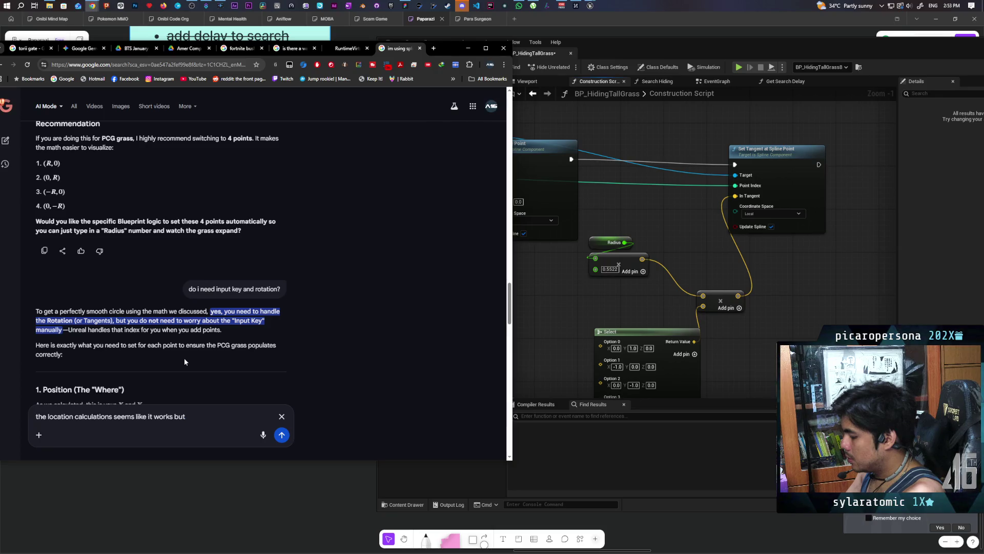
- Ask Google AI Mode why the grass looks more like a rounded square than a circle
text(its looking more like a roin)
key(BackSpace)
key(BackSpace)
key(BackSpace)
text(rounded )
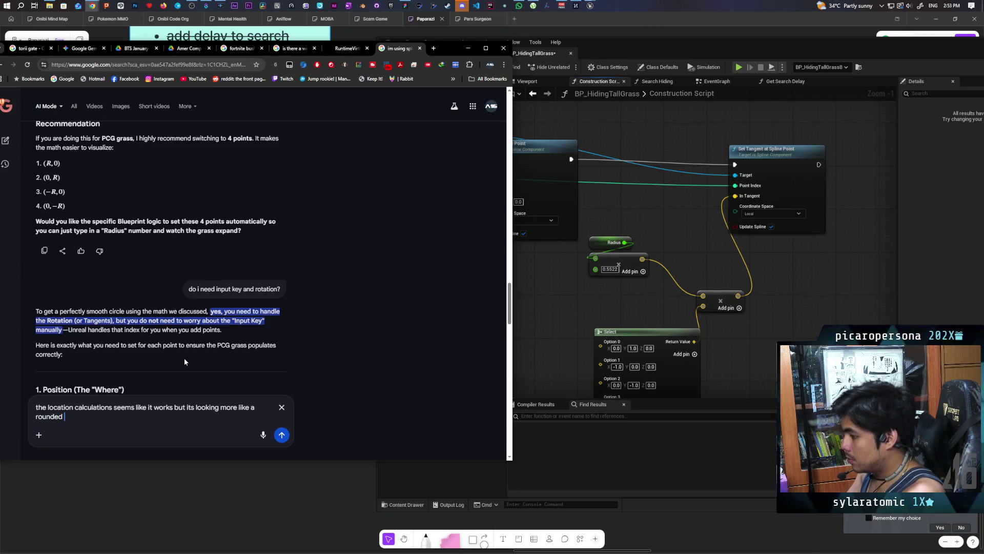
text(circle that)
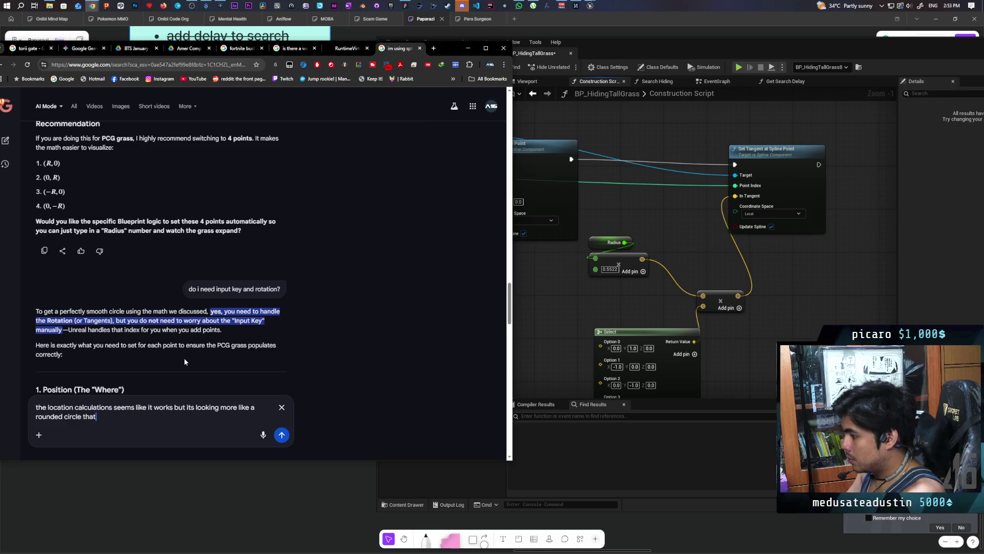
key(BackSpace)
key(BackSpace)
key(BackSpace)
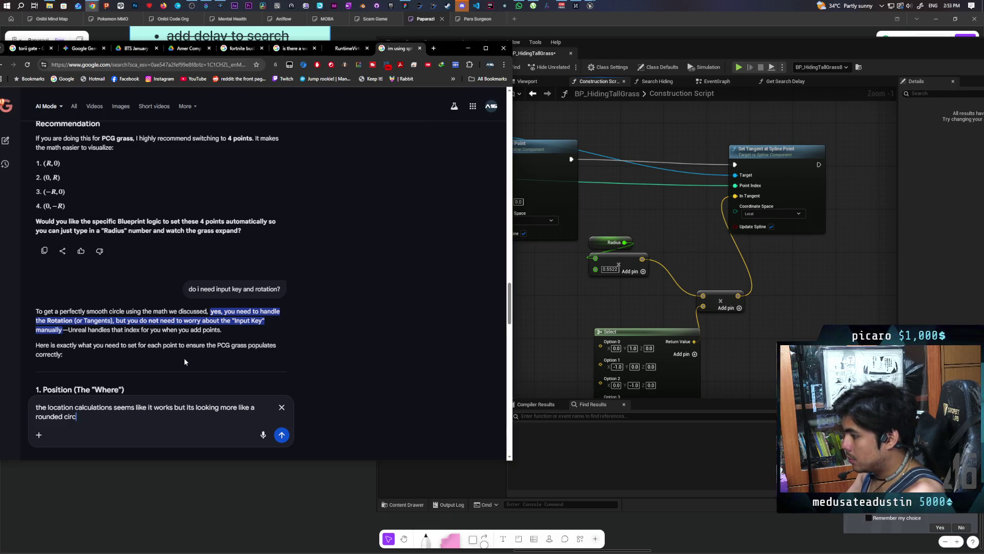
key(BackSpace)
key(BackSpace)
key(BackSpace)
text(squ)
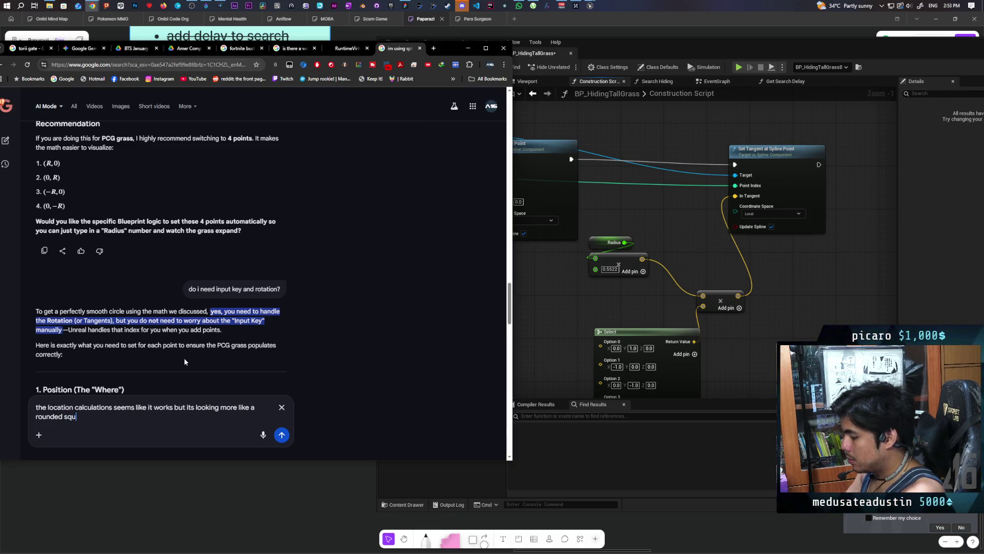
text(uare )
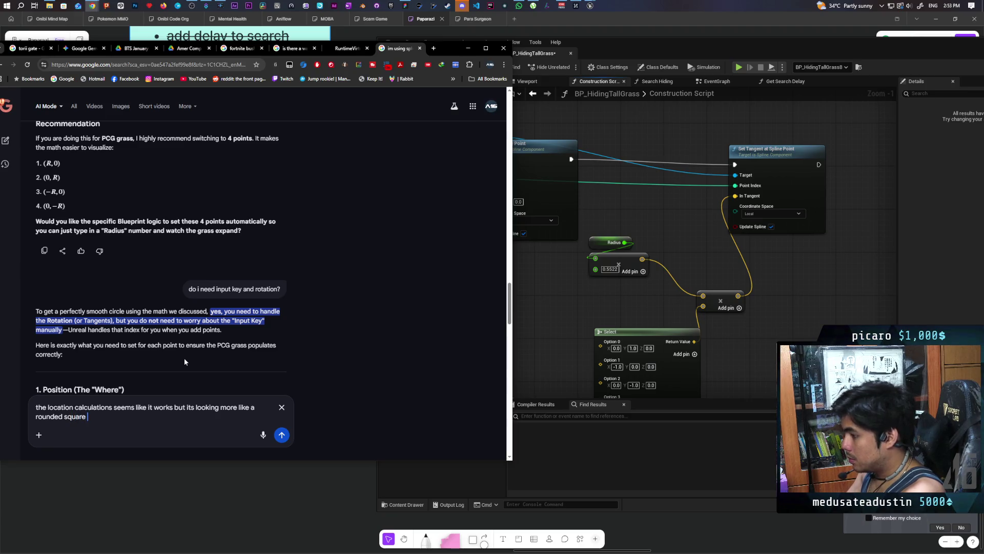
text(than a circle)
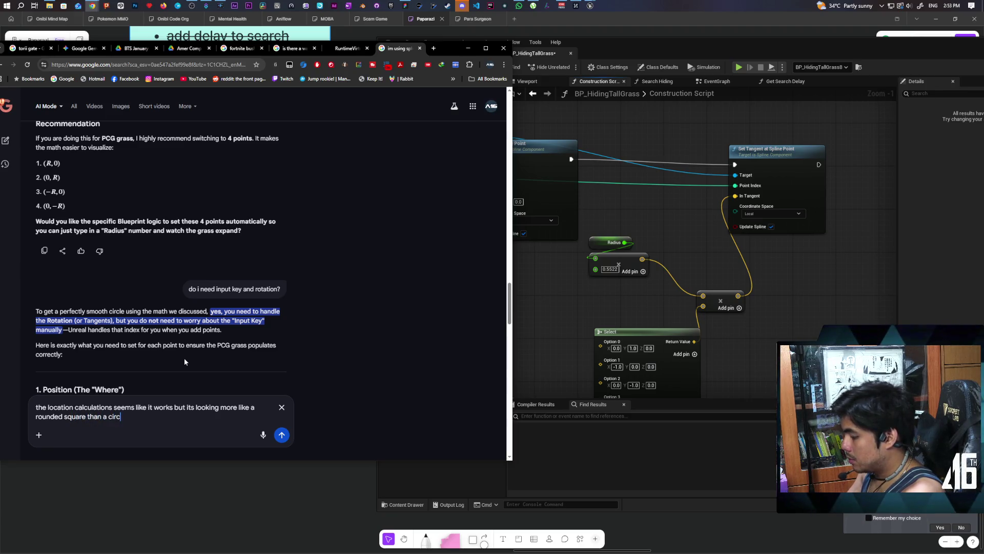
key(Return)
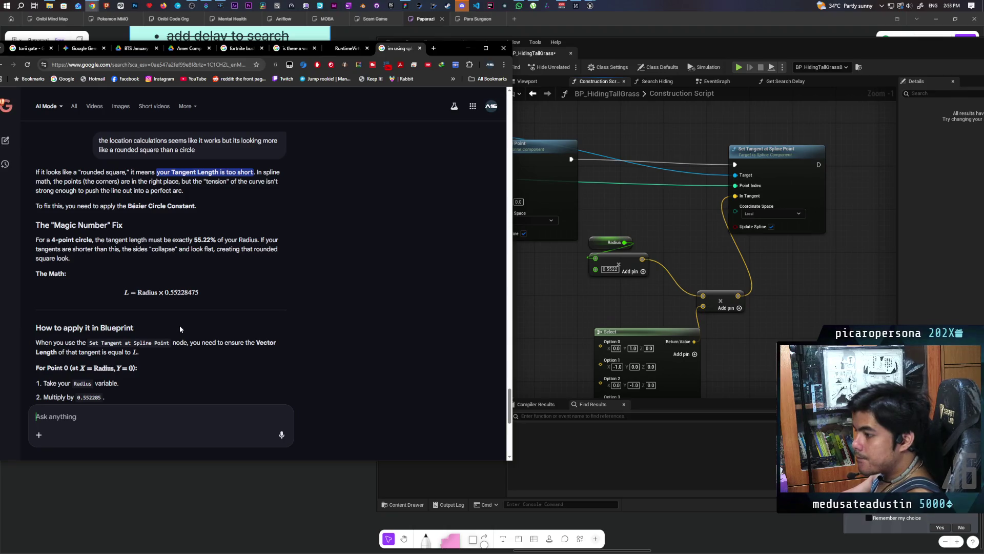
scroll(164, 292, down, 2)
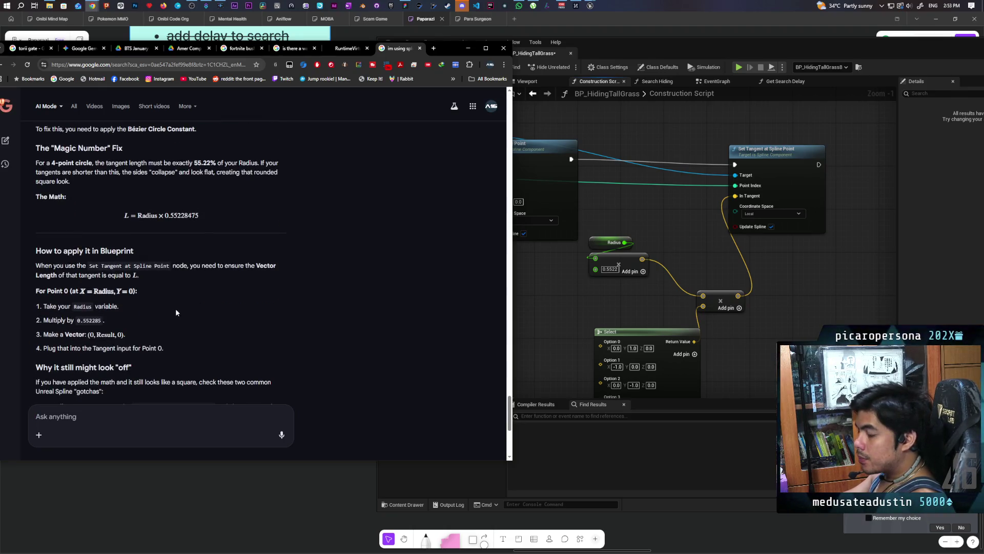
right_click(188, 318)
click(162, 301)
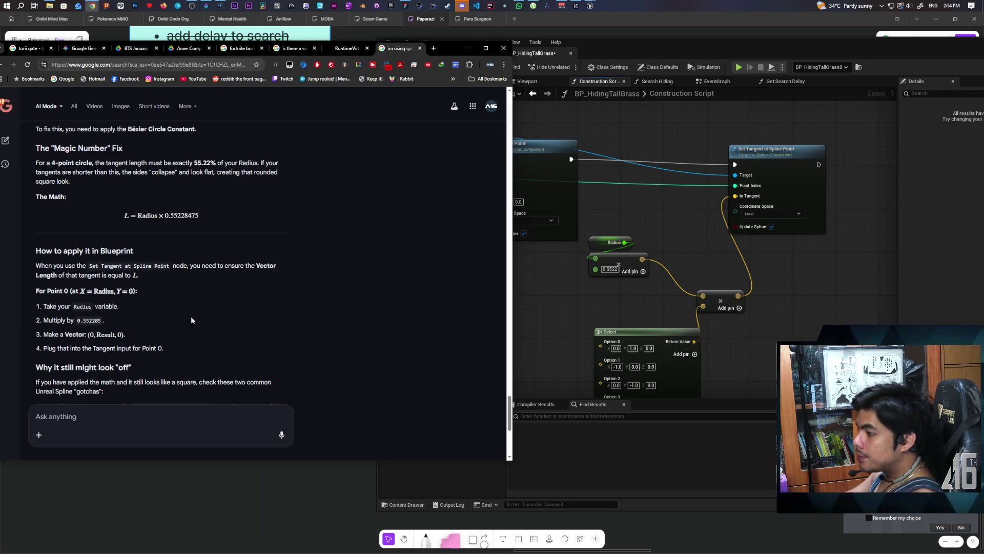
scroll(201, 294, down, 2)
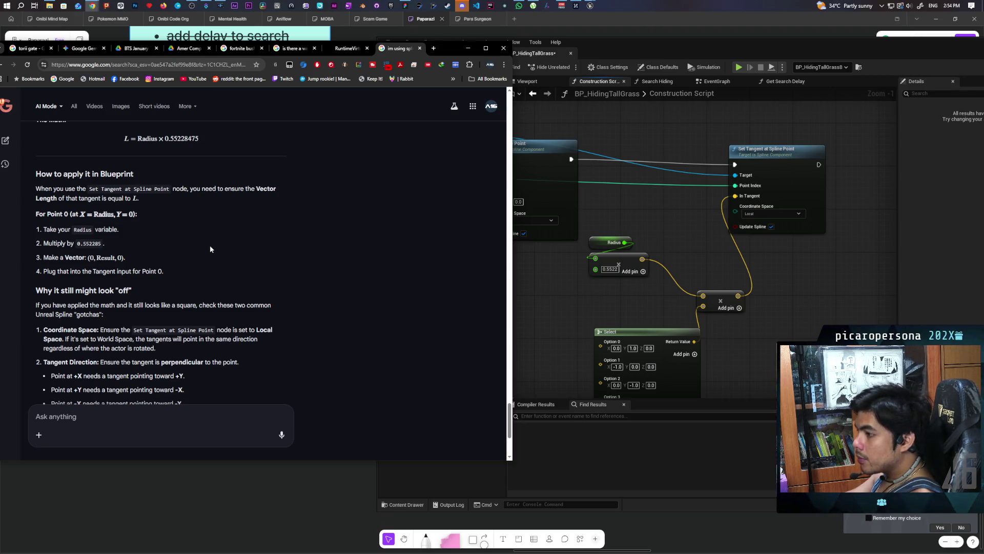
scroll(215, 247, down, 2)
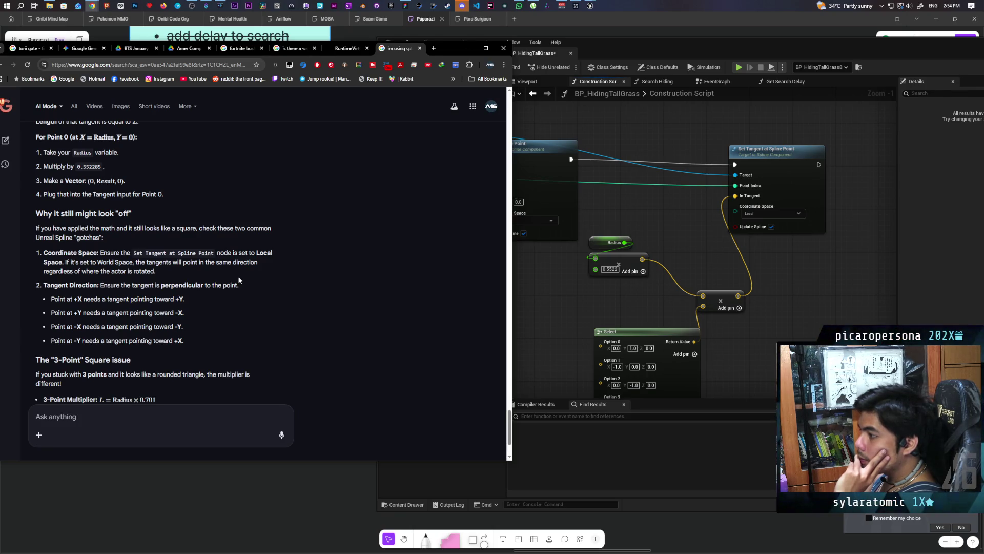
scroll(243, 272, down, 3)
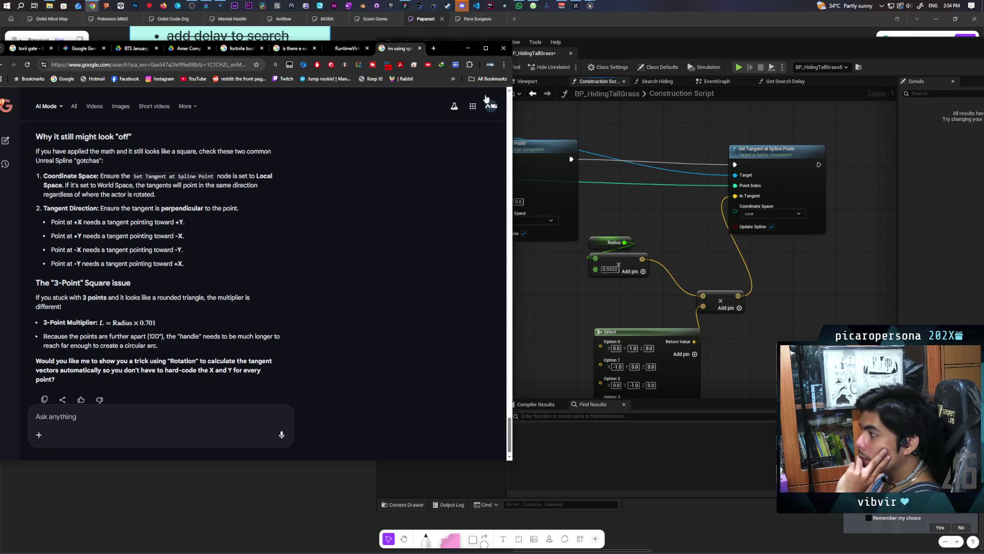
click(573, 51)
- Return to the GreyboxLevel view and survey the grass patches up close
click(456, 53)
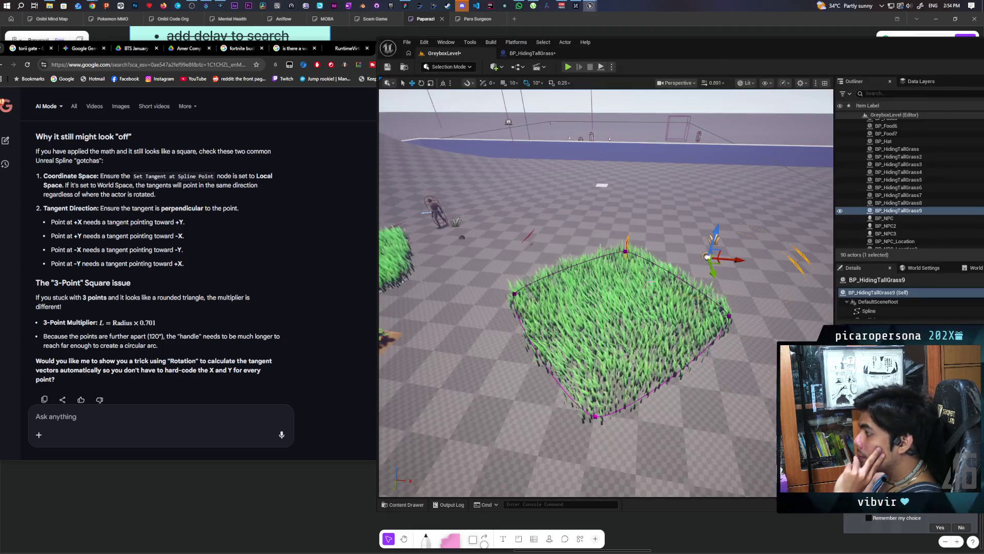
click(868, 311)
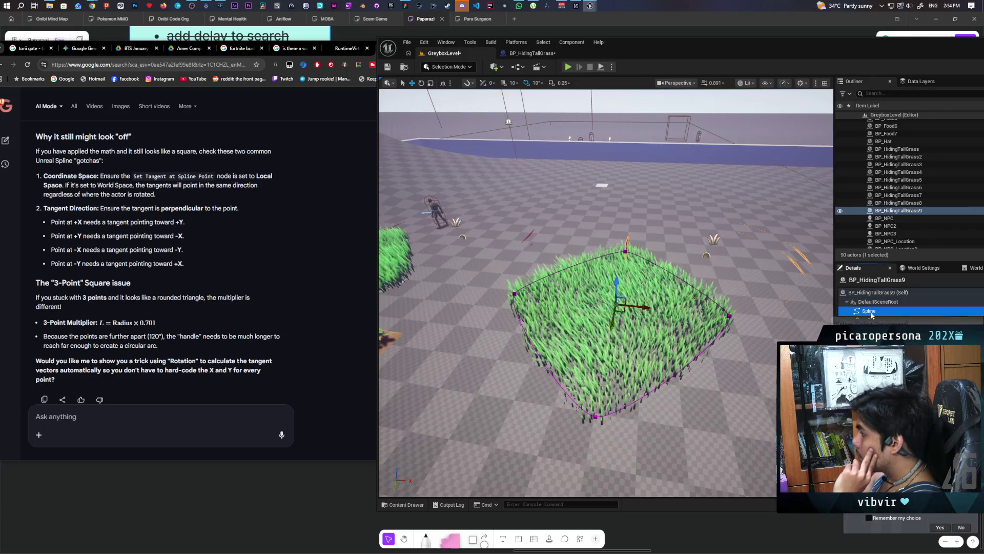
click(728, 317)
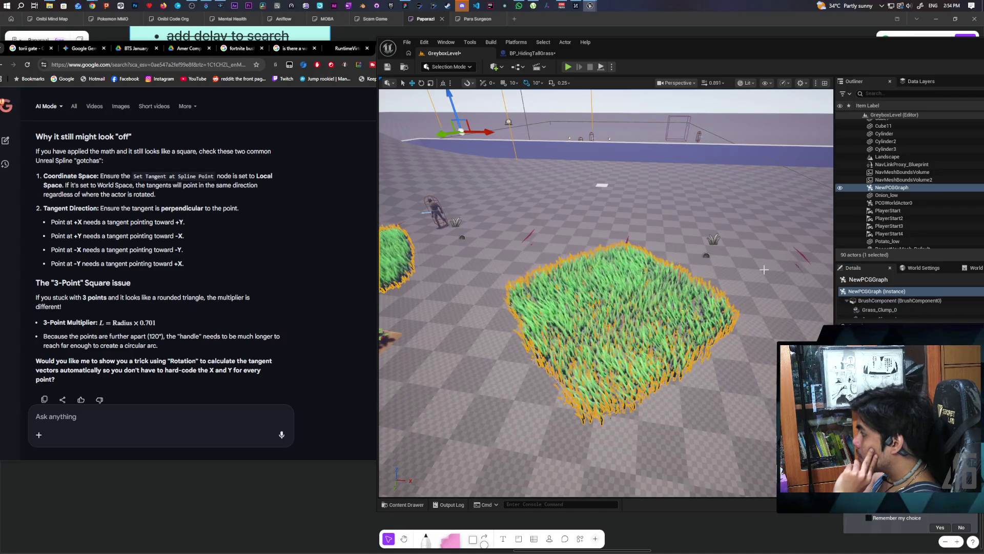
mouse_move(598, 294)
mouse_down()
mouse_move(597, 251)
mouse_move(596, 379)
mouse_up()
scroll(894, 306, down, 1)
scroll(894, 306, up, 1)
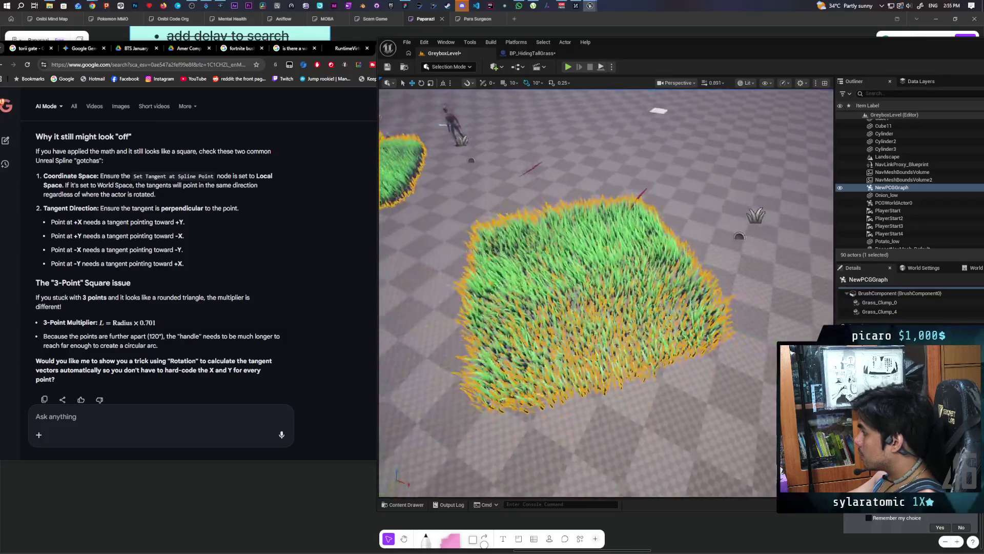
drag(596, 379, 596, 359)
click(636, 232)
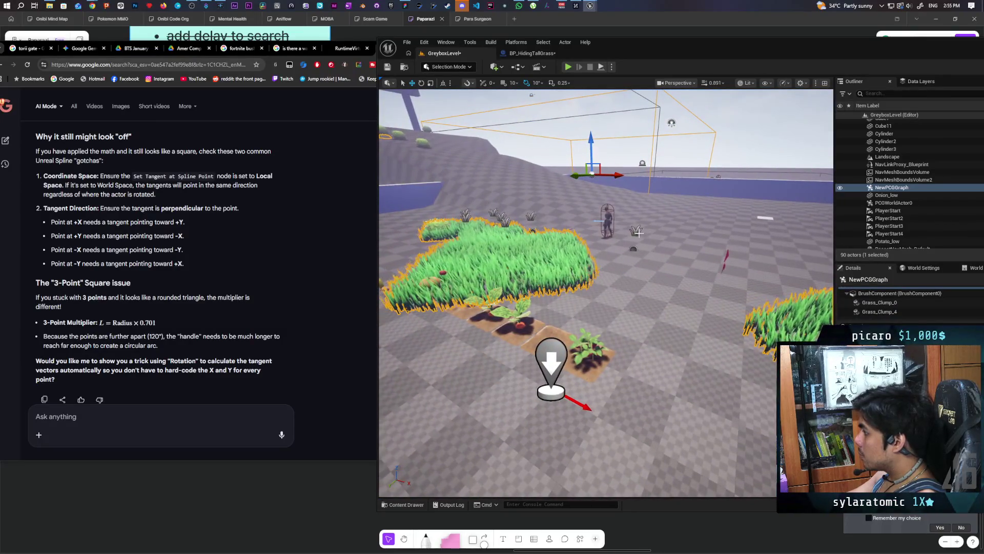
drag(635, 231, 728, 275)
- Select and frame BP_HidingTallGrass9, showing its Spline component details
click(667, 318)
key(f)
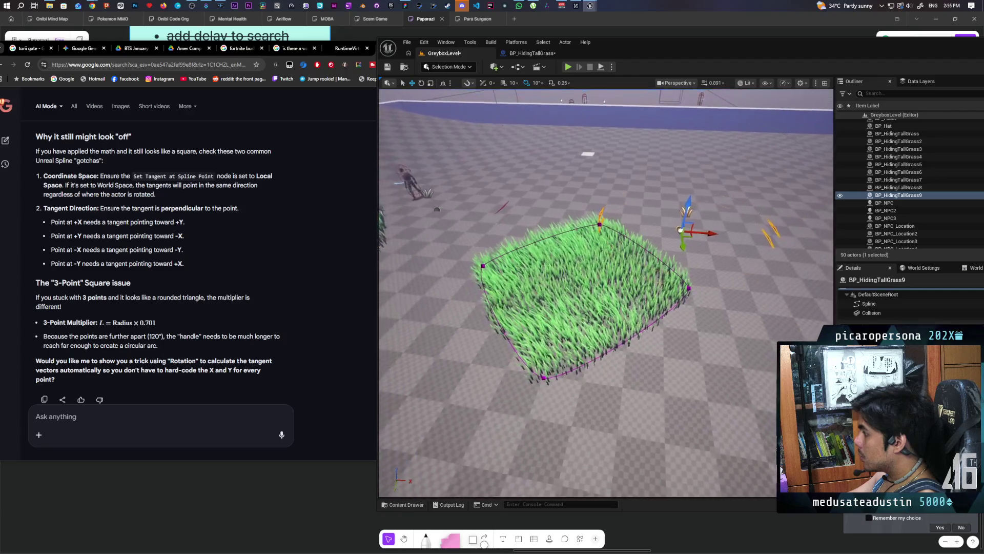
scroll(605, 292, up, 2)
scroll(605, 292, down, 3)
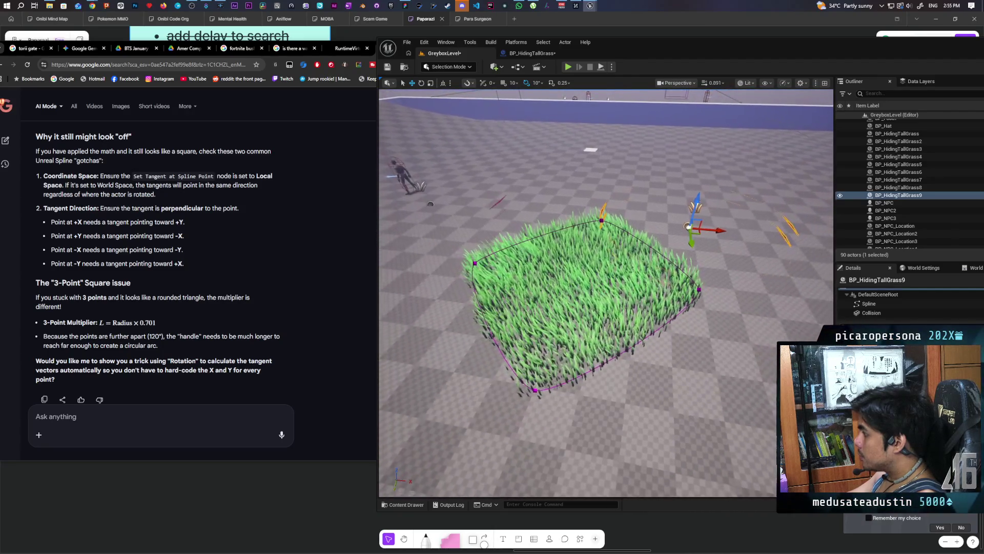
scroll(605, 292, up, 2)
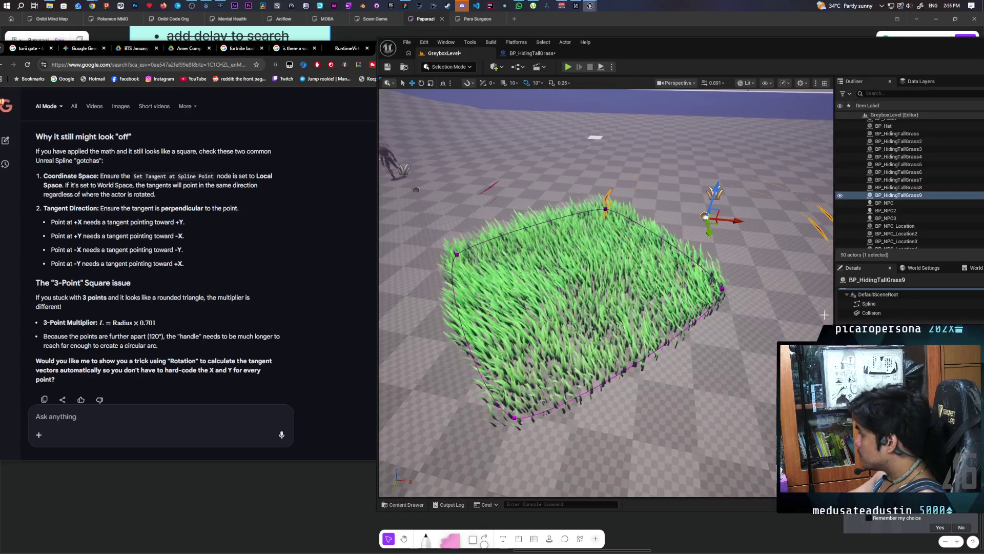
click(872, 303)
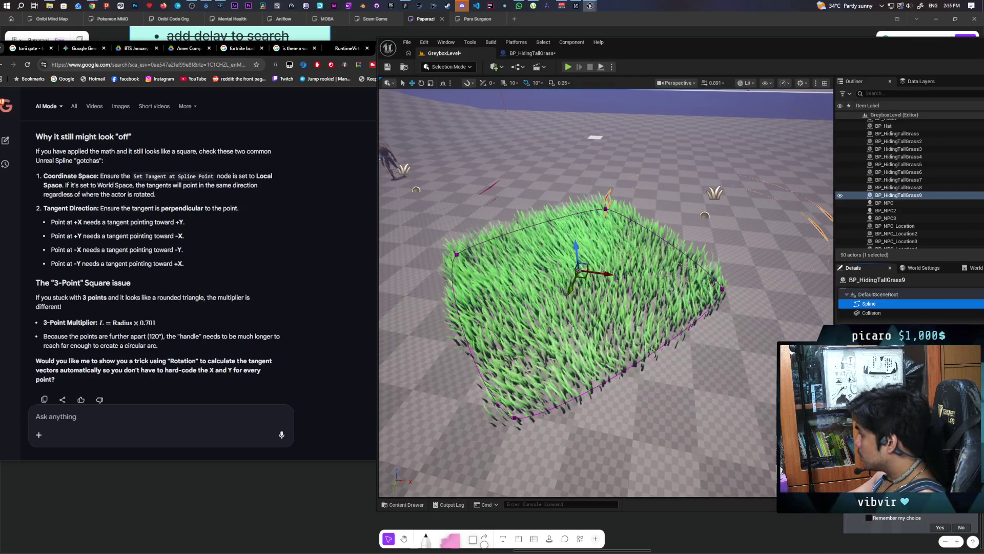
mouse_move(776, 59)
mouse_down()
mouse_move(536, 51)
mouse_move(560, 51)
mouse_up()
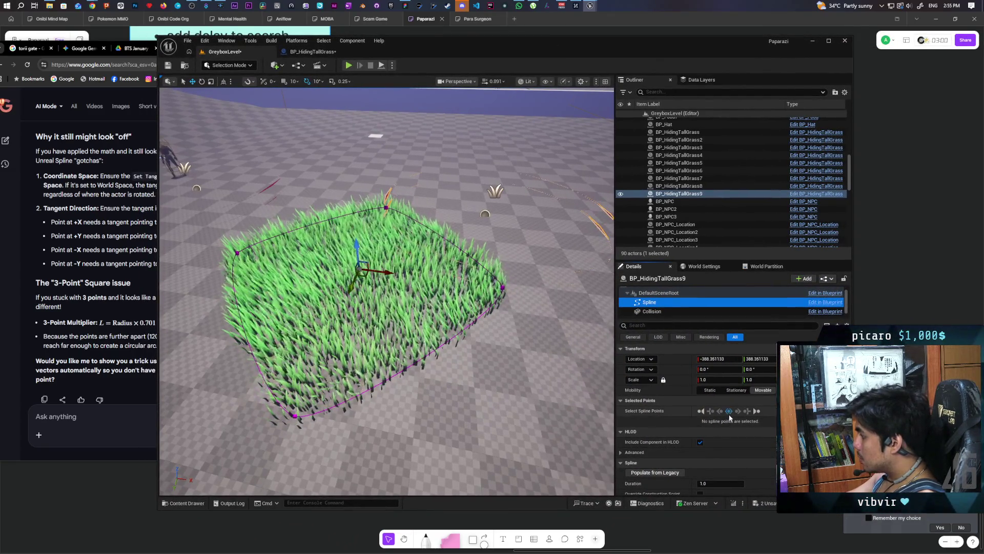
- Double the first spline point's arrive and leave tangents twice, reaching 857.789984
click(703, 411)
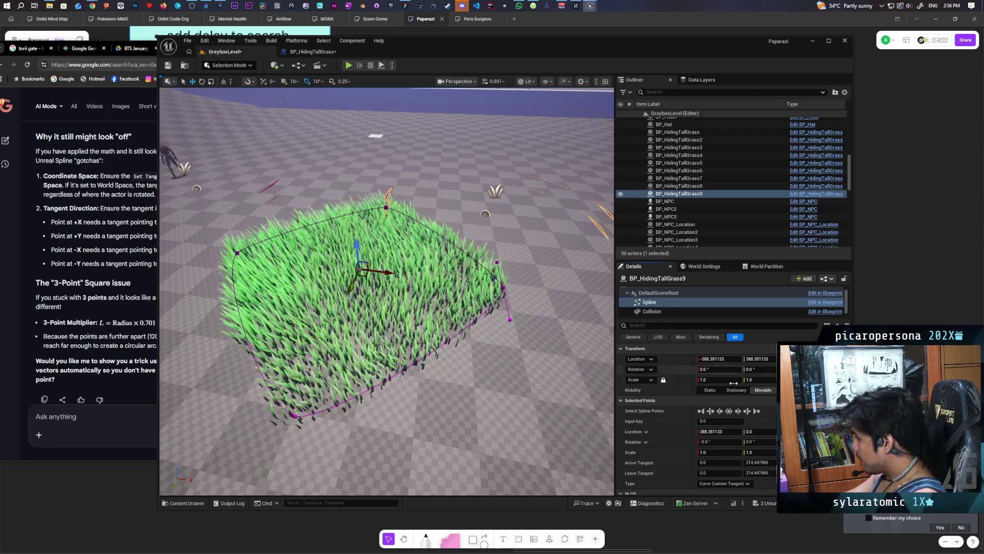
scroll(675, 400, down, 1)
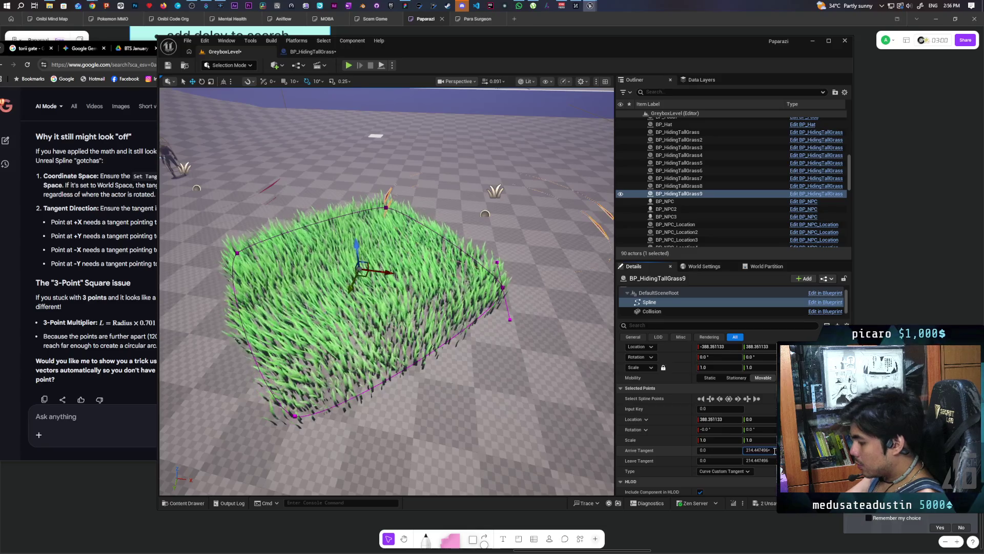
key(Return)
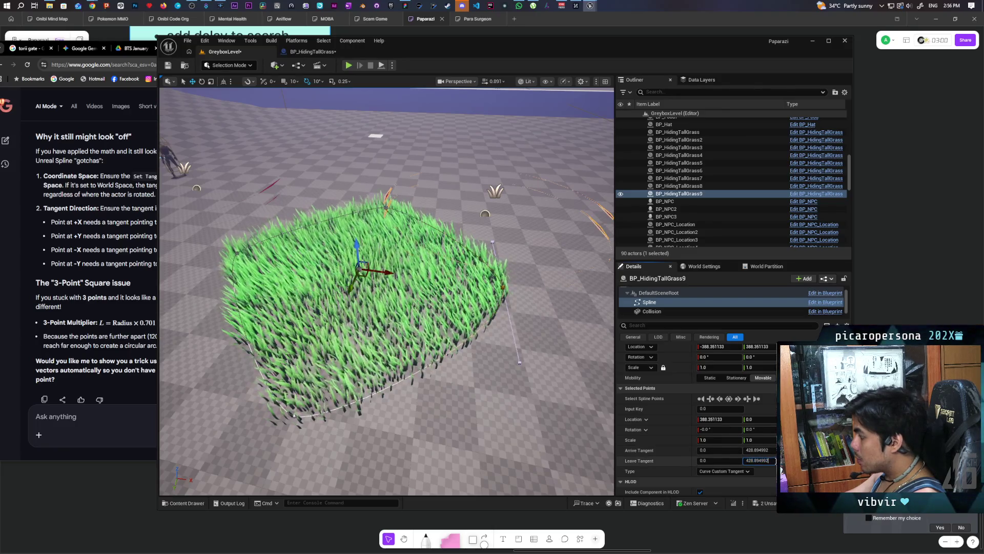
text(*2)
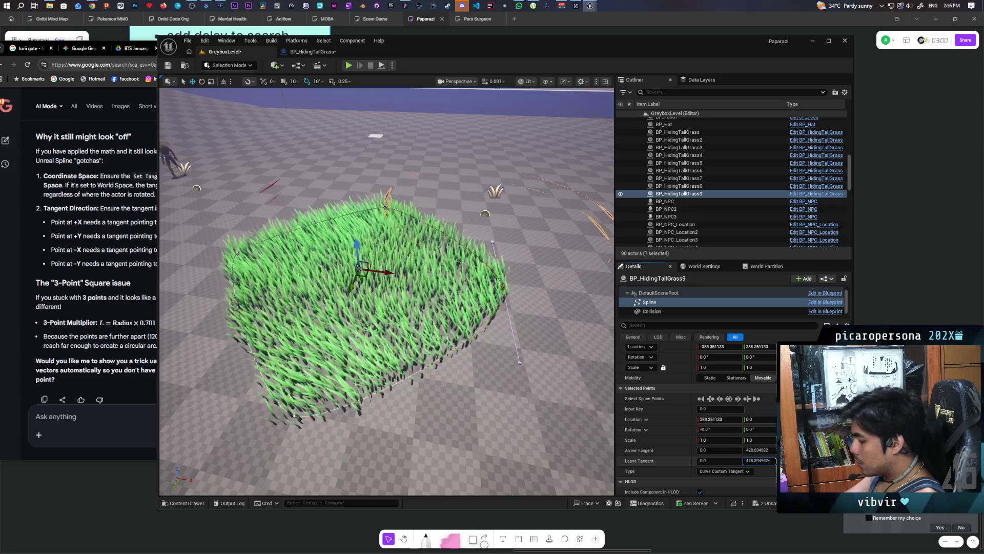
key(Return)
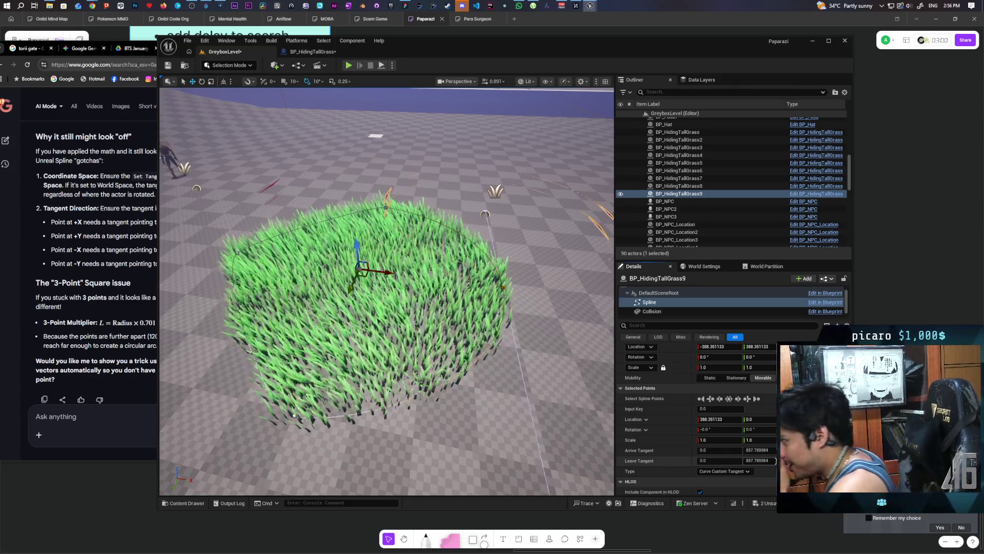
click(311, 52)
scroll(466, 238, down, 3)
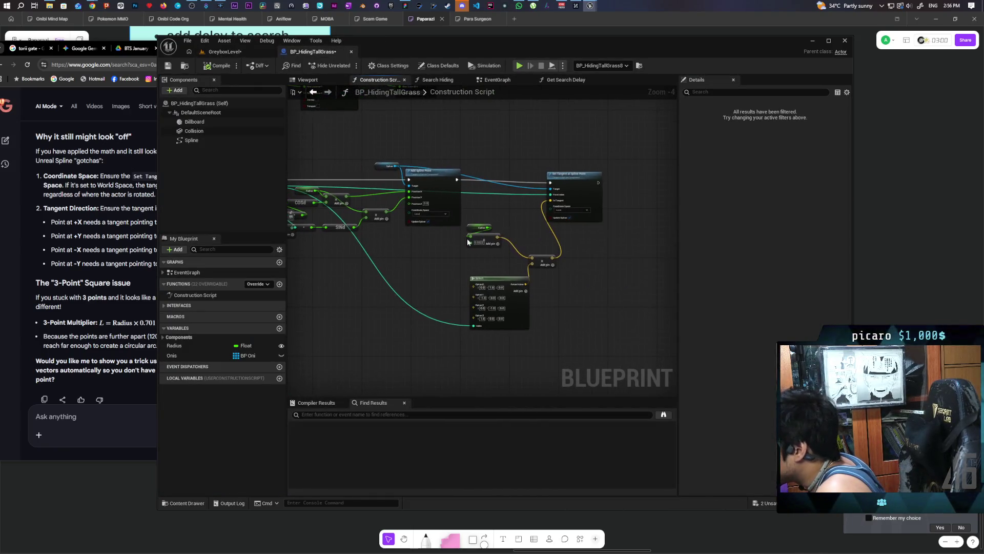
- Place the Radius getter node beside the multiply node and save the grass Blueprint
scroll(484, 261, up, 2)
mouse_move(504, 254)
mouse_down()
mouse_move(415, 278)
mouse_move(445, 298)
mouse_up()
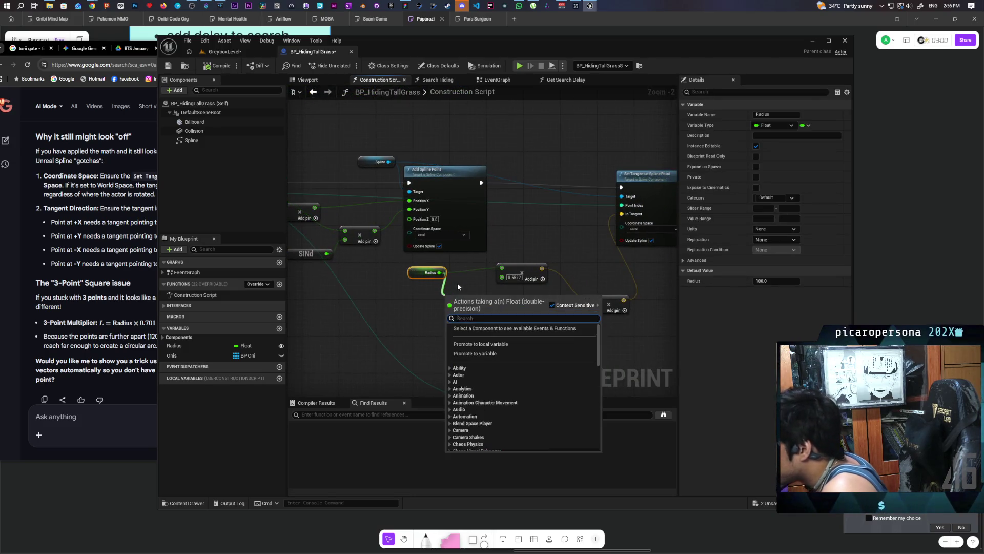
click(532, 280)
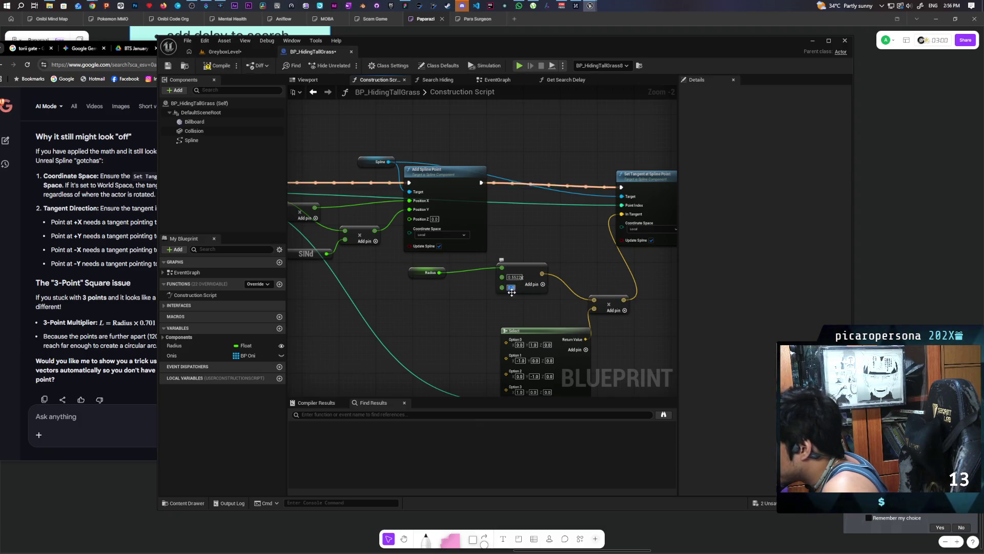
drag(420, 274, 501, 256)
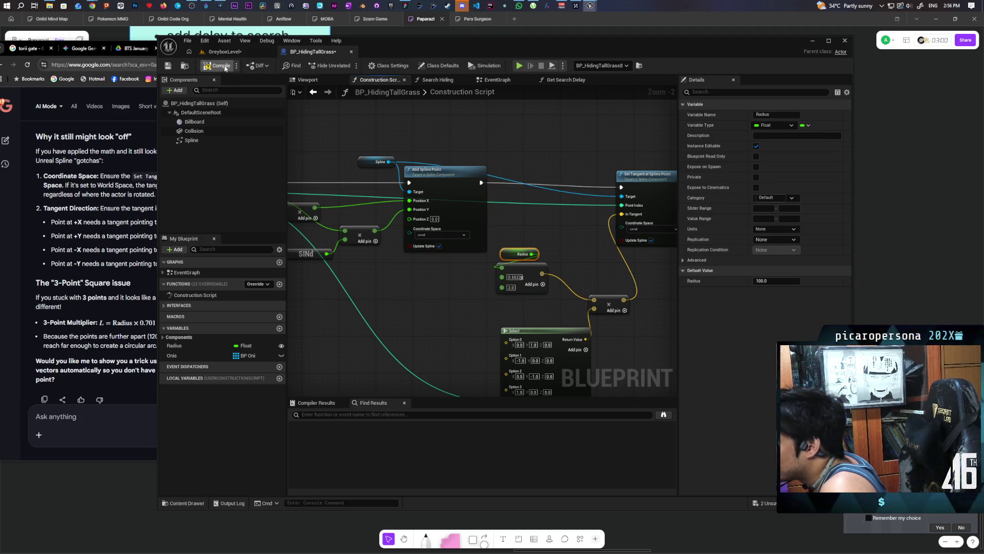
key(ctrl+s)
- Compare the loop and sine/cosine nodes with the now-round grass patch in the level
click(238, 48)
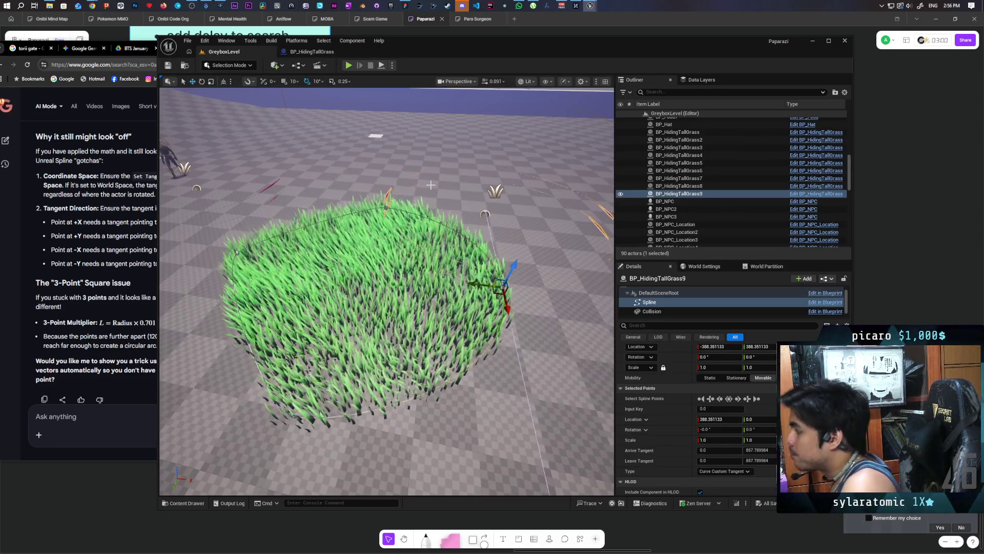
scroll(450, 213, down, 5)
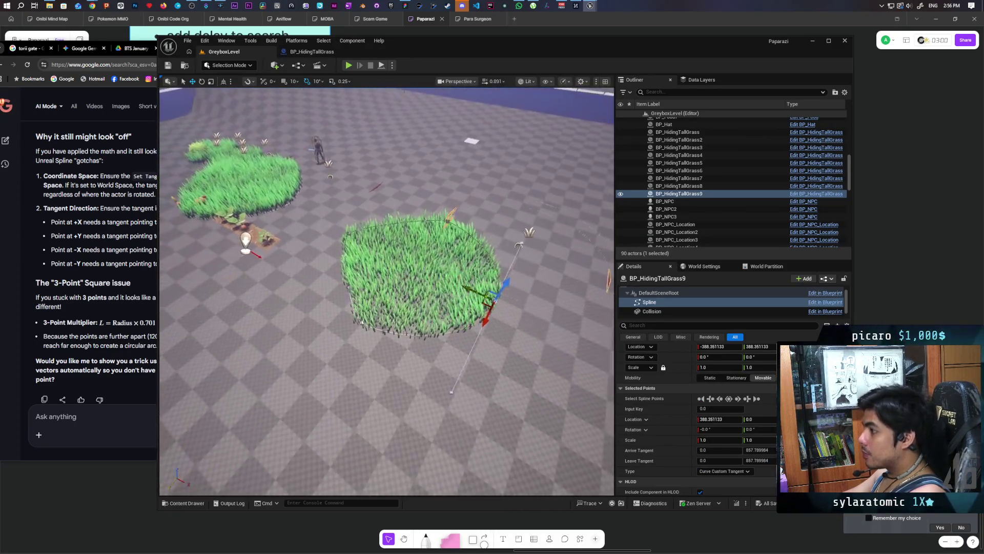
click(311, 52)
mouse_move(438, 289)
mouse_down()
mouse_move(477, 281)
mouse_move(640, 321)
mouse_move(567, 334)
mouse_move(454, 328)
mouse_move(610, 314)
mouse_up()
scroll(636, 323, down, 2)
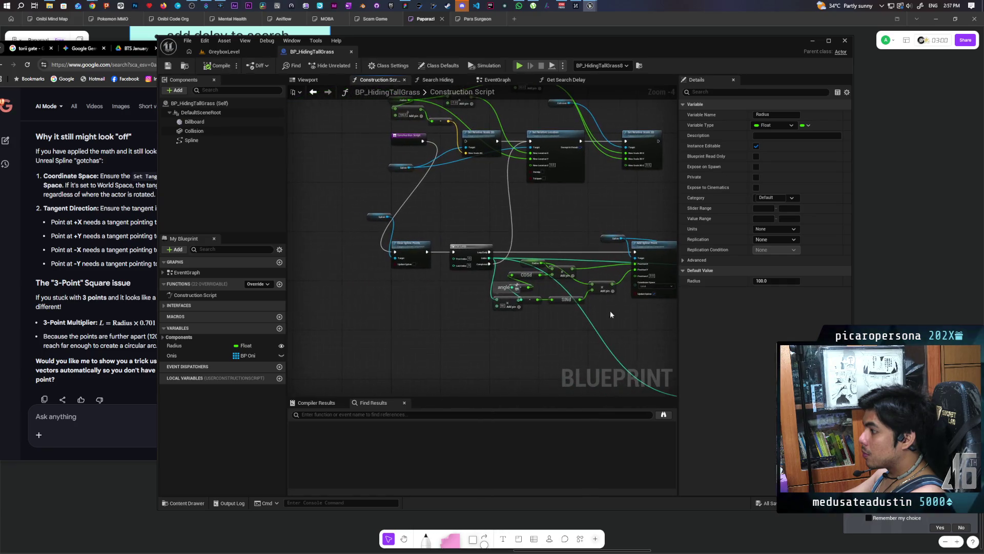
click(225, 51)
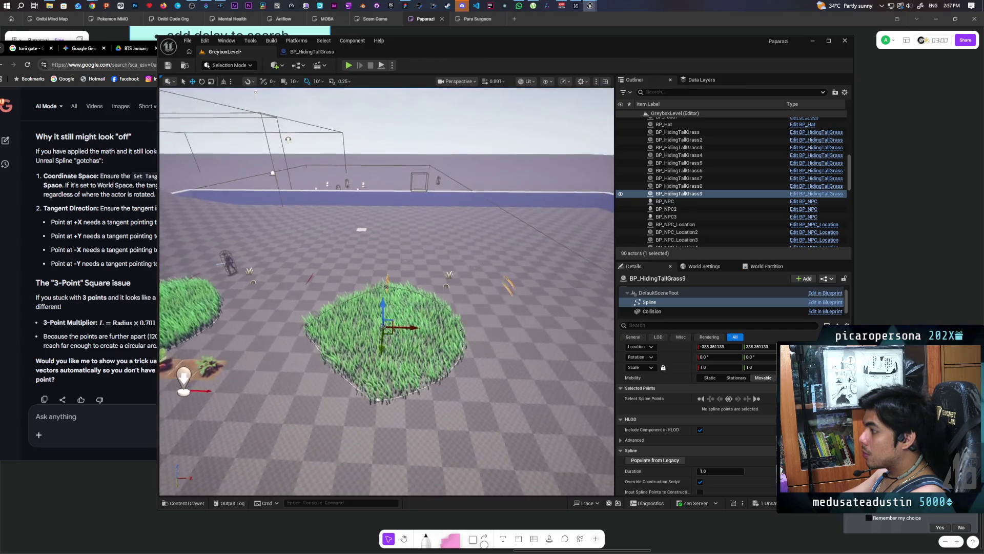
key(f)
scroll(388, 291, down, 5)
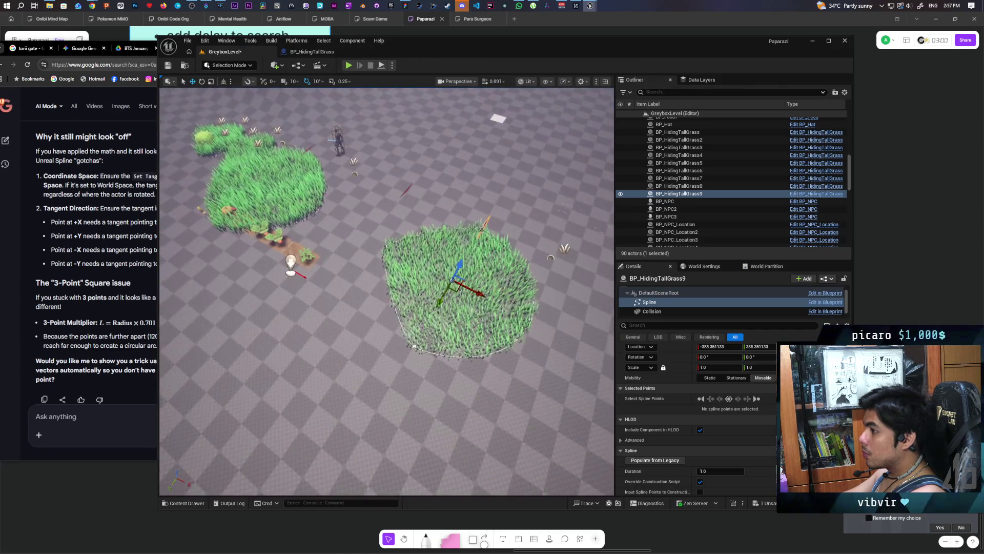
key(f)
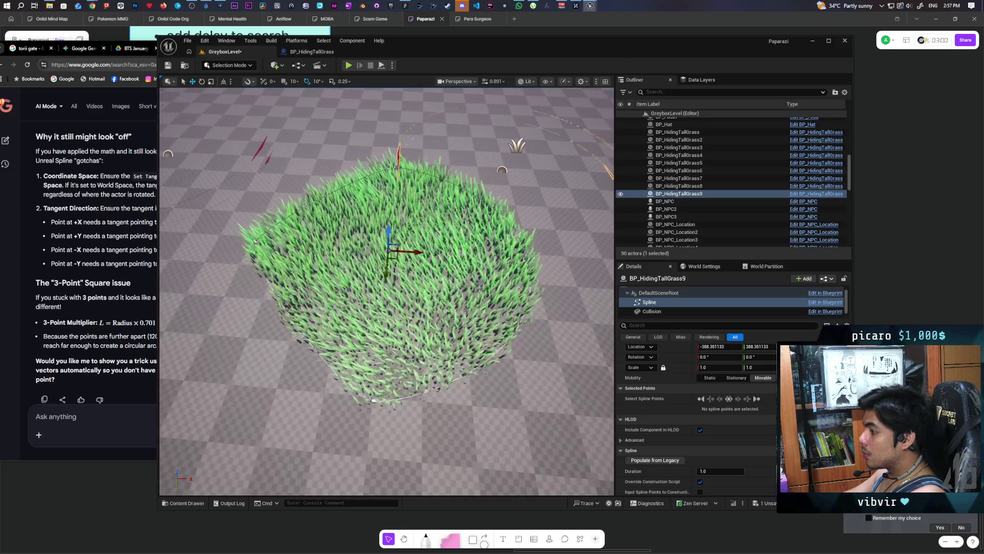
drag(390, 233, 421, 233)
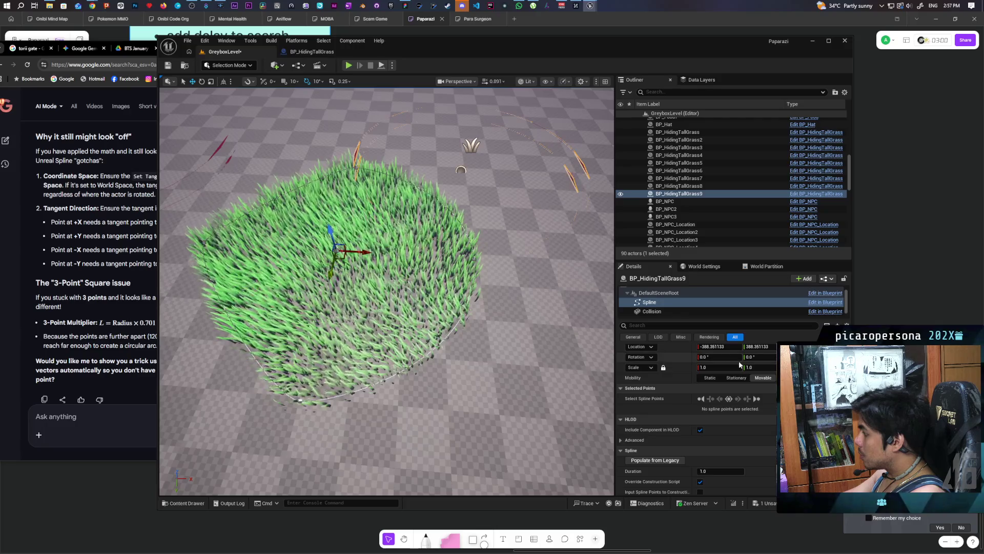
scroll(681, 399, up, 1)
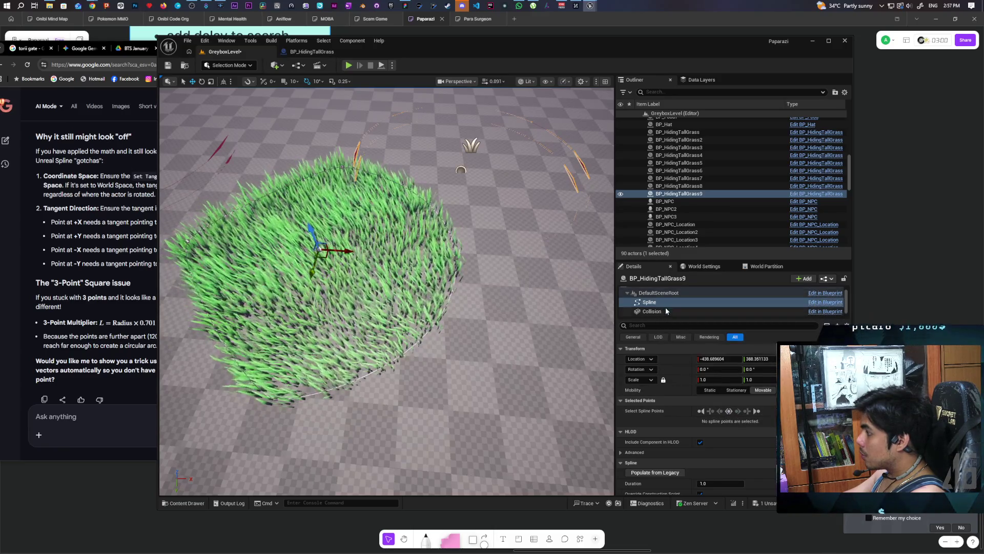
- Select the patch's DefaultSceneRoot and nudge it slightly along X
click(661, 295)
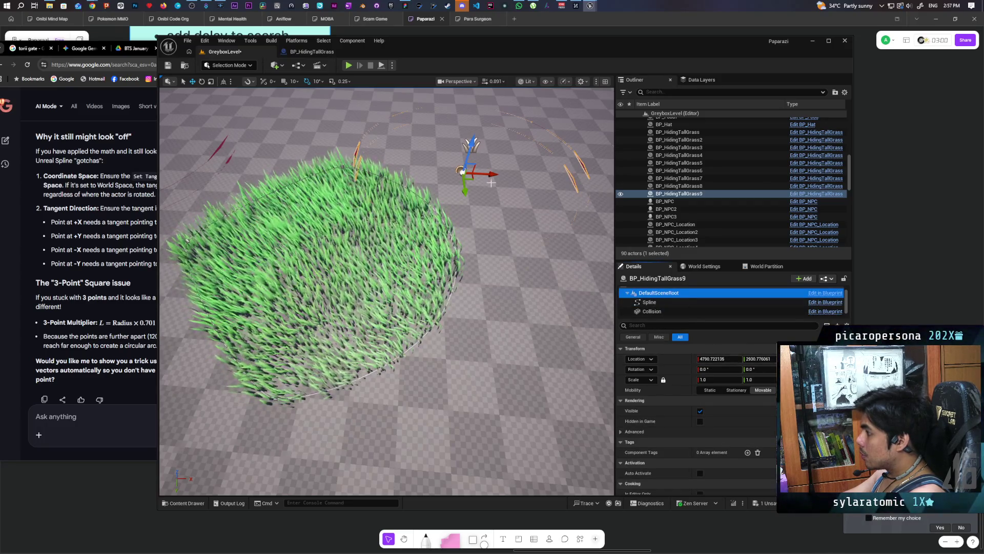
drag(489, 174, 494, 177)
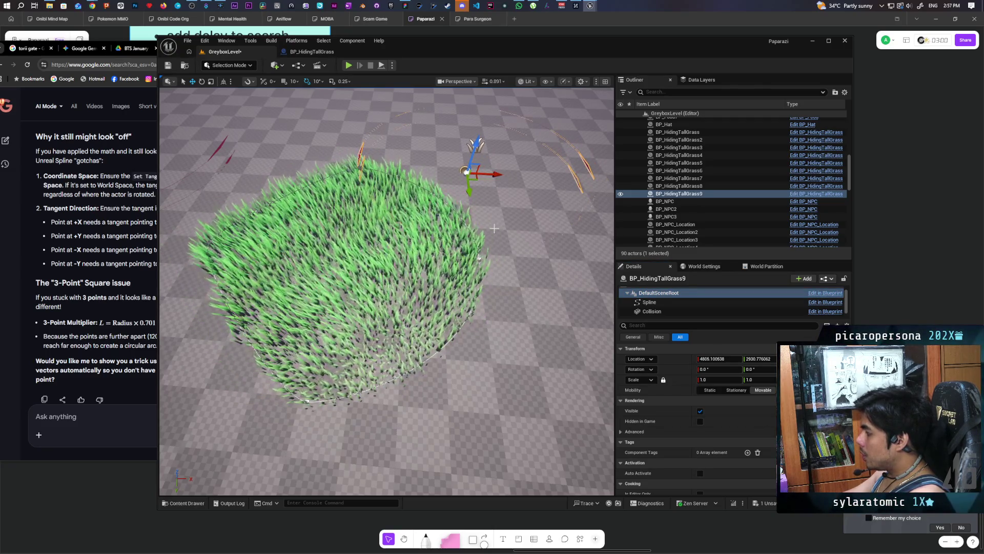
scroll(387, 291, down, 5)
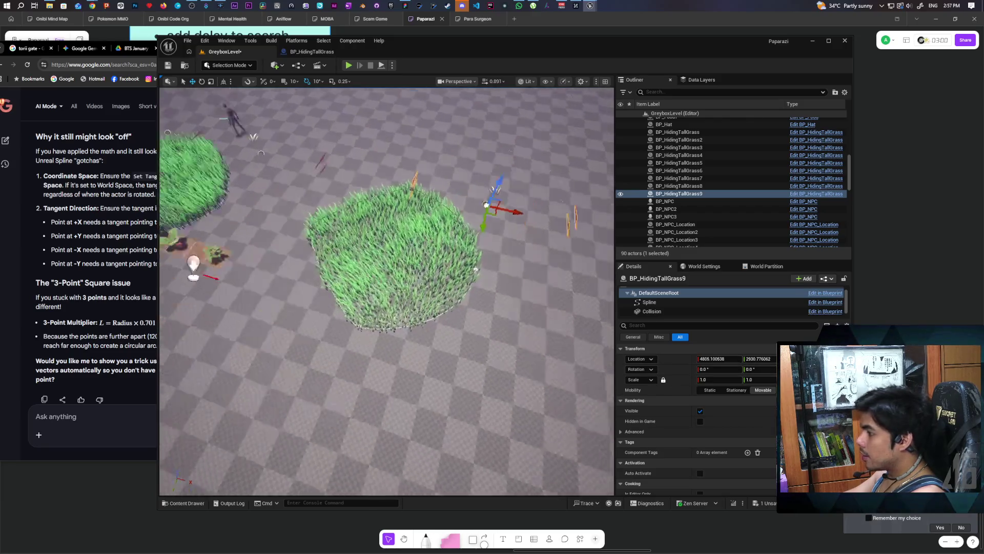
scroll(489, 301, up, 3)
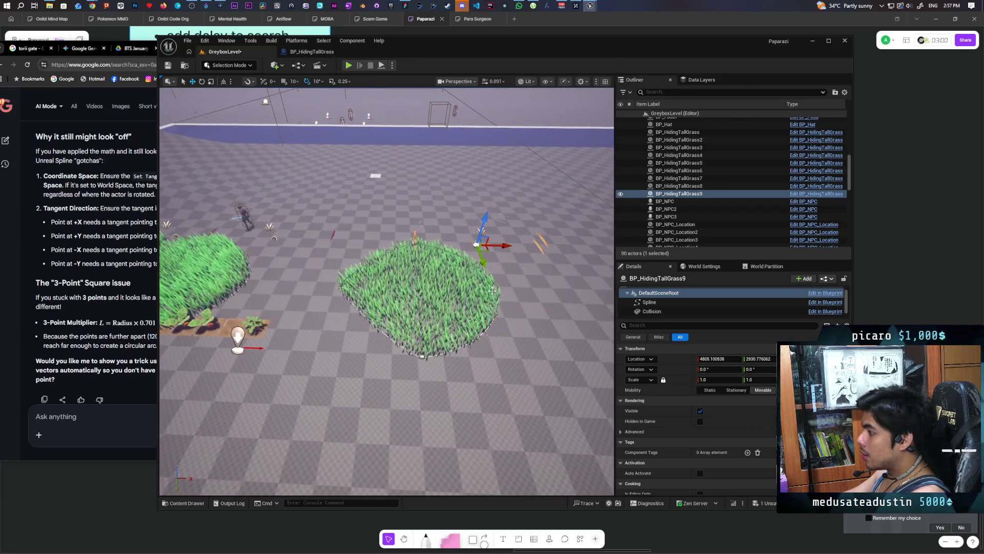
key(ctrl+space)
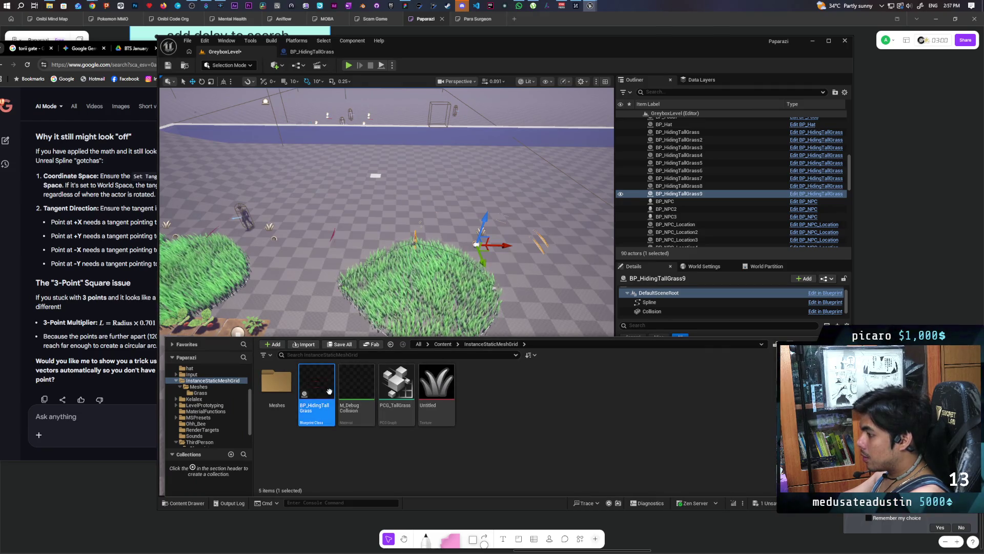
- Drag in BP_HidingTallGrass10 and check its 110.44 spline tangents and Radius 100.0
key(ctrl+space)
drag(355, 193, 330, 211)
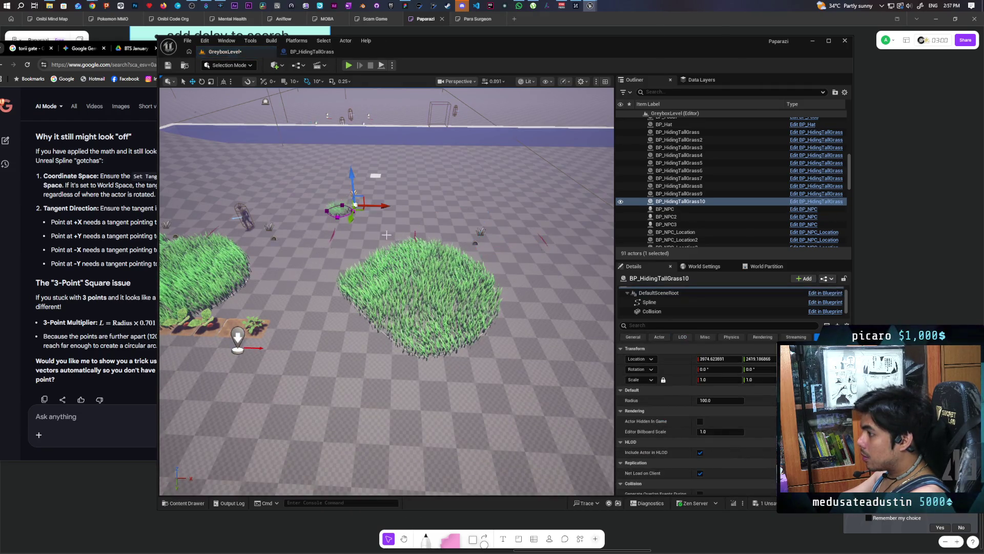
scroll(388, 292, up, 3)
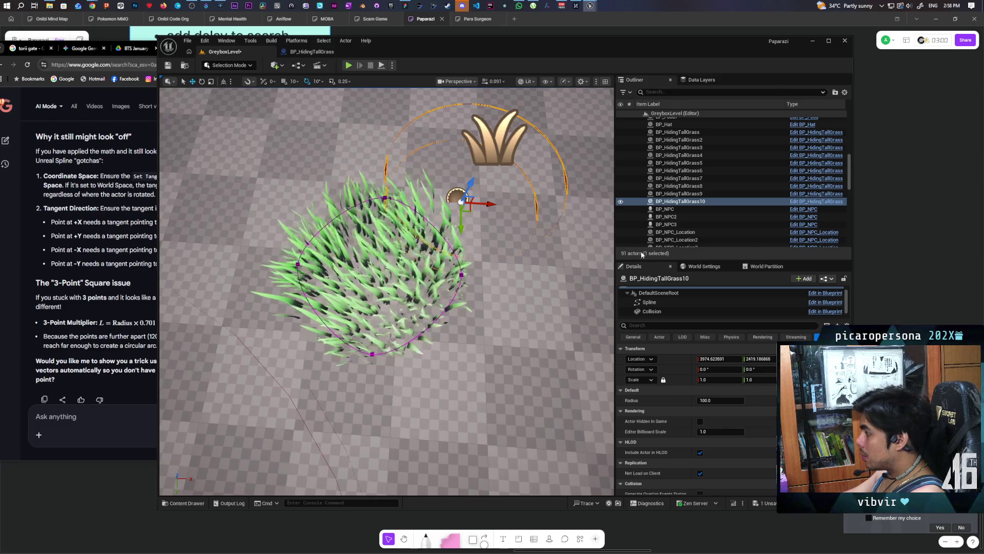
click(650, 302)
click(705, 411)
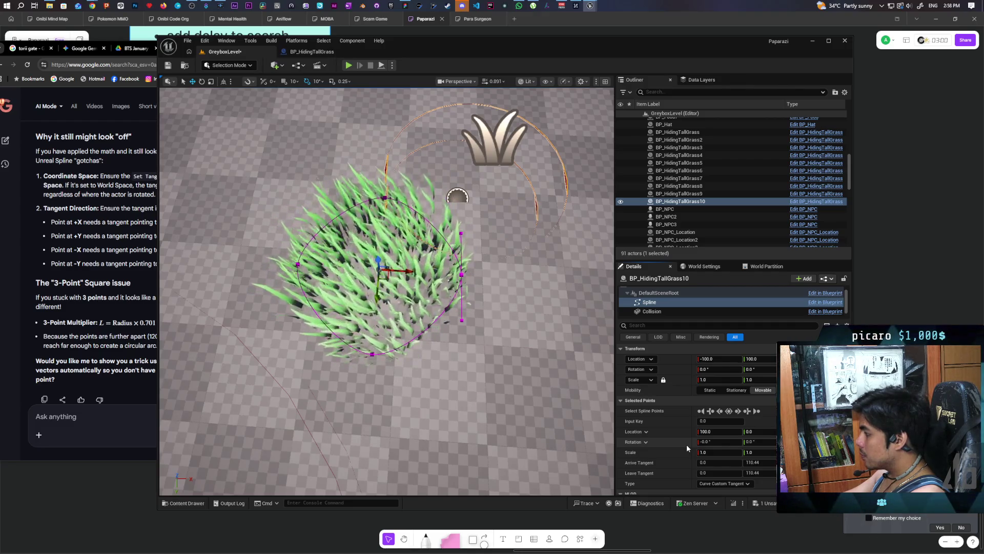
click(661, 293)
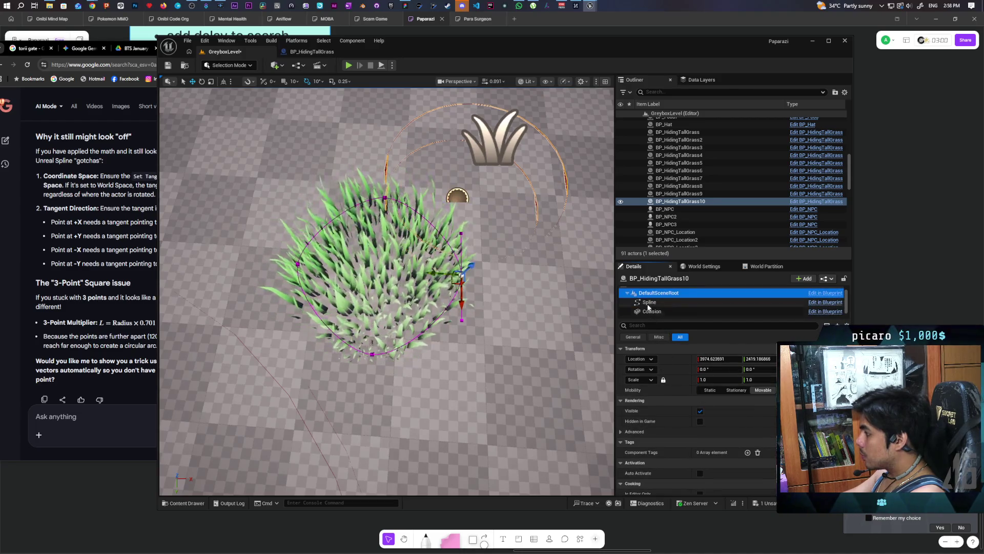
scroll(695, 305, up, 1)
click(666, 291)
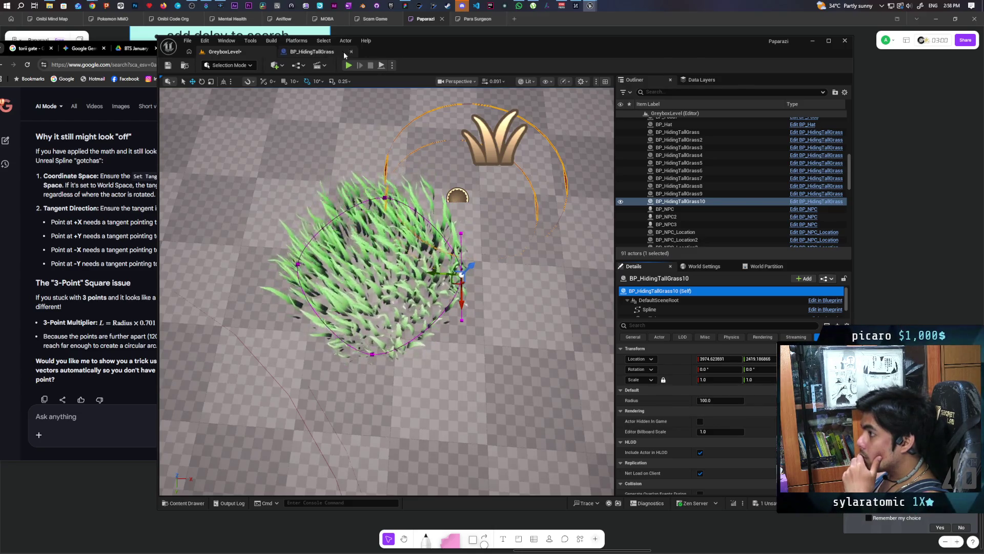
- Raise the multiply node's 2.0 input to 4.0, then orbit around BP_HidingTallGrass10 in the level
click(314, 51)
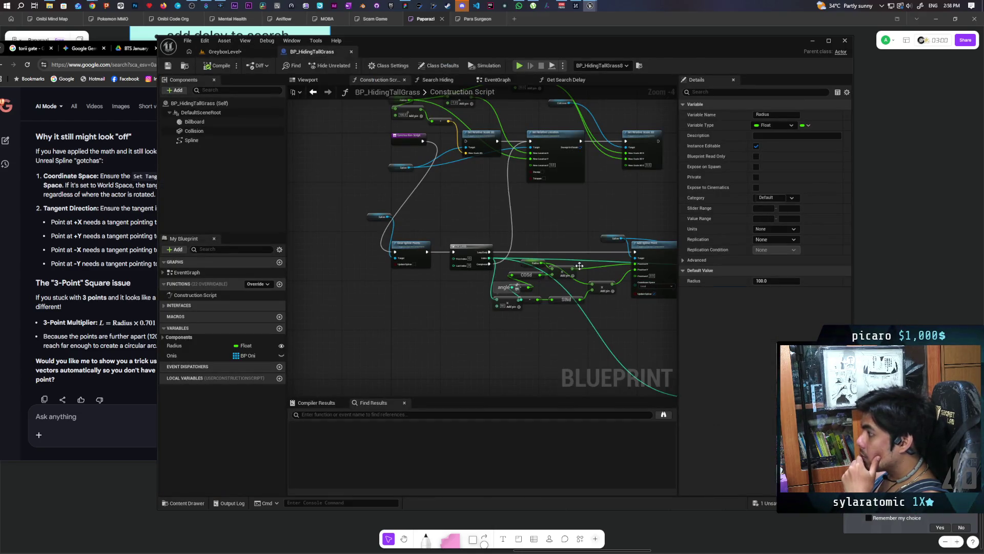
scroll(563, 283, up, 5)
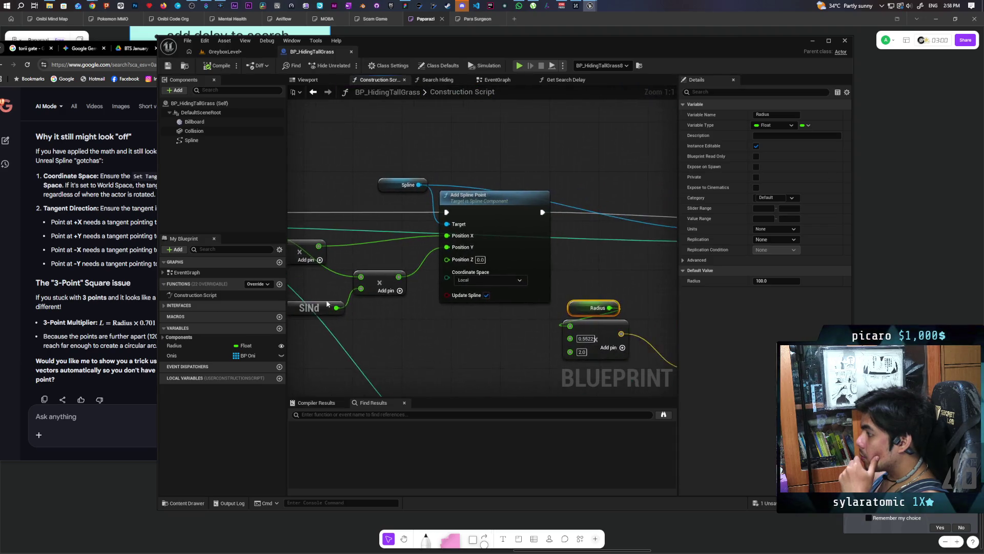
click(467, 317)
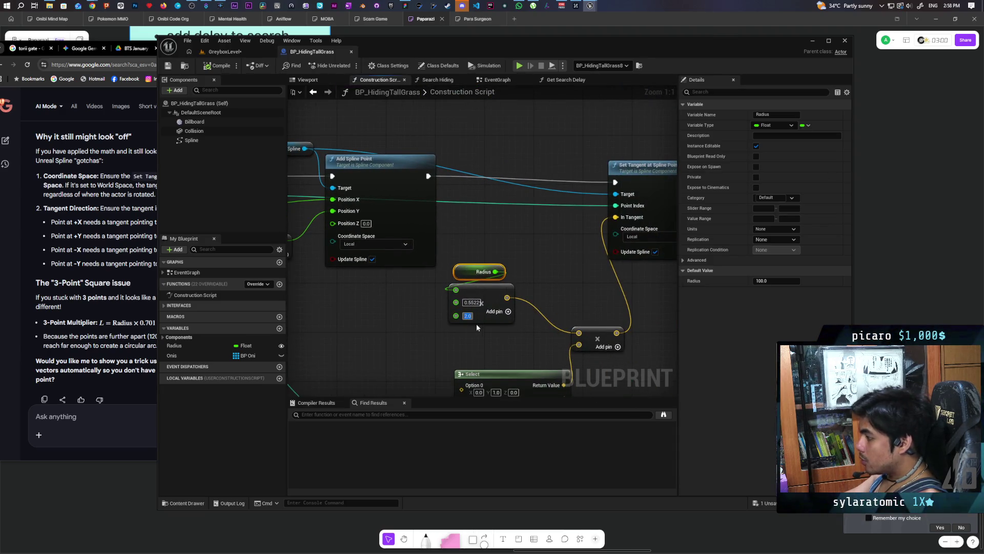
text(4)
click(484, 335)
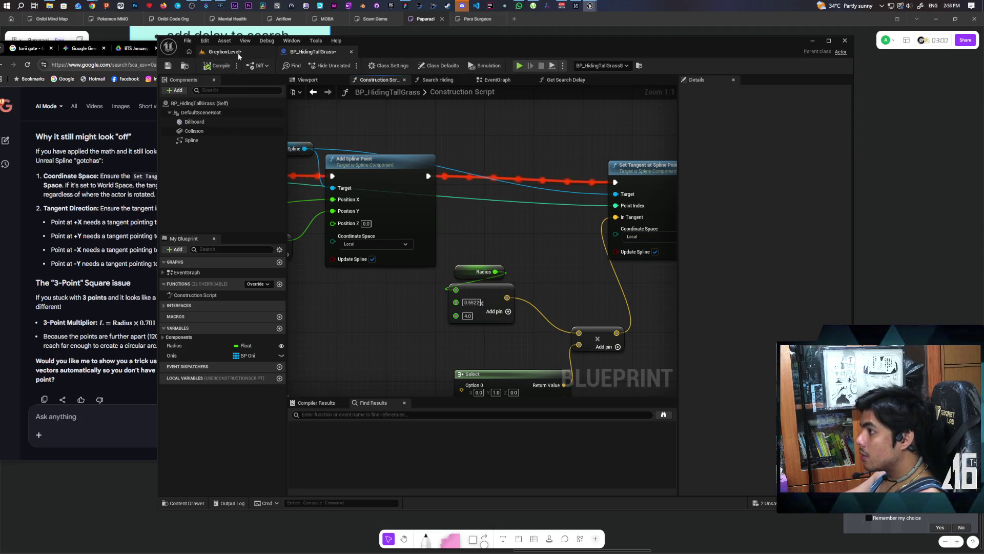
click(239, 53)
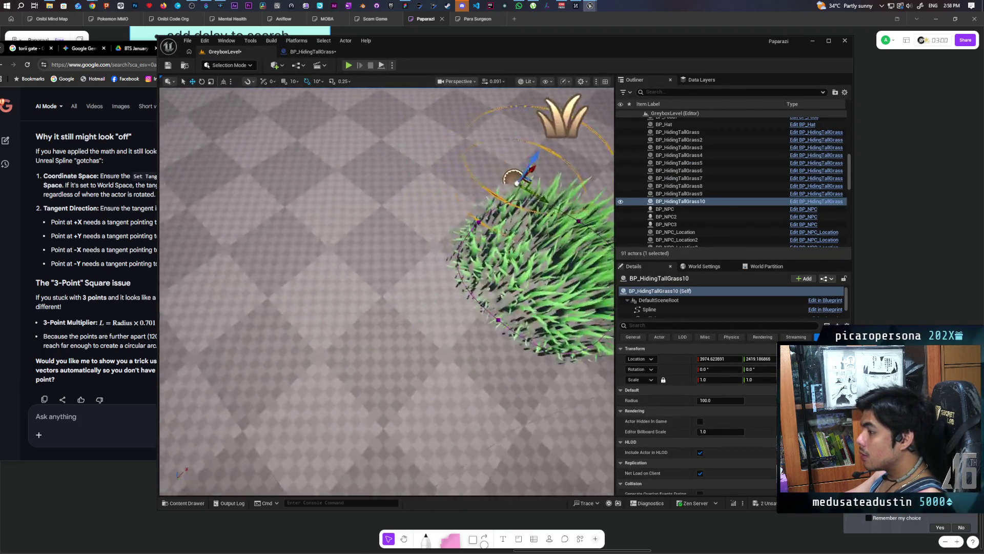
scroll(387, 291, down, 5)
mouse_move(387, 291)
mouse_down()
mouse_move(388, 277)
mouse_move(359, 289)
mouse_move(366, 326)
mouse_move(359, 287)
mouse_move(368, 307)
mouse_up()
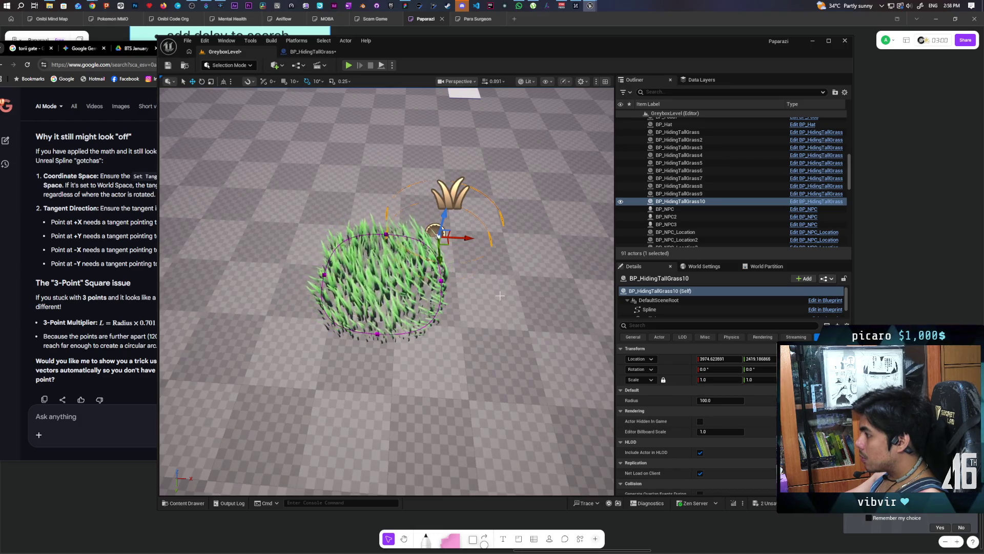
- Step through the patch's spline points to read their tangents, keeping Curve Custom Tangent type
click(669, 310)
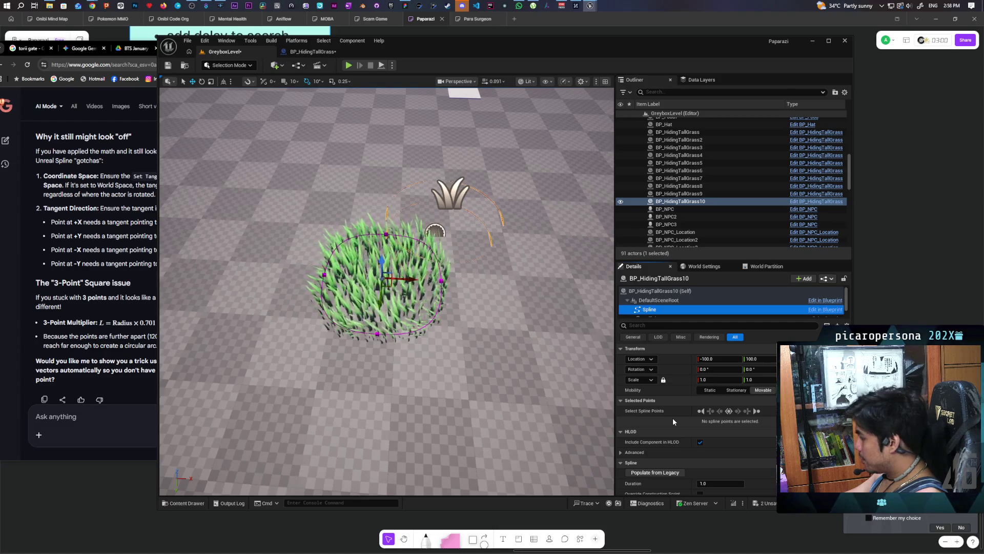
click(701, 410)
scroll(669, 427, down, 1)
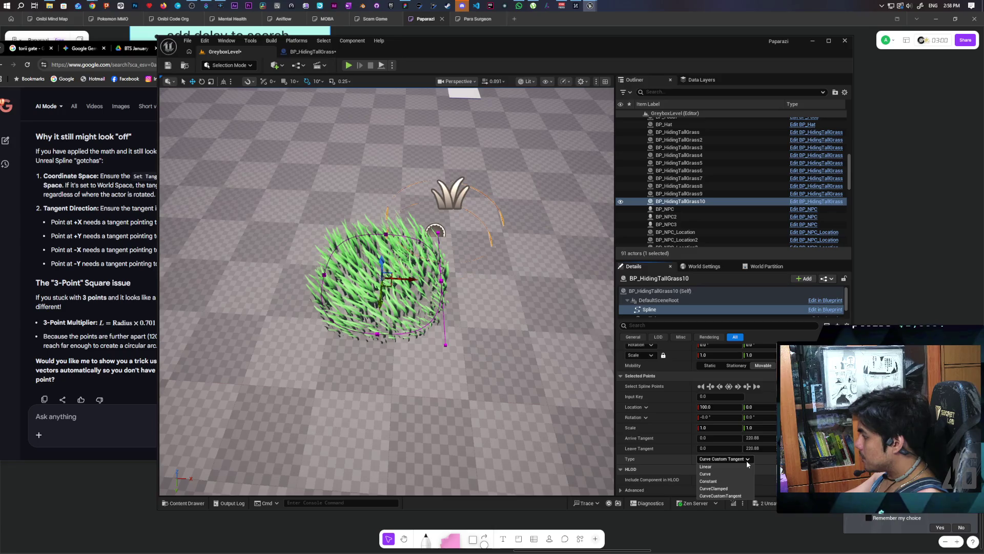
click(682, 458)
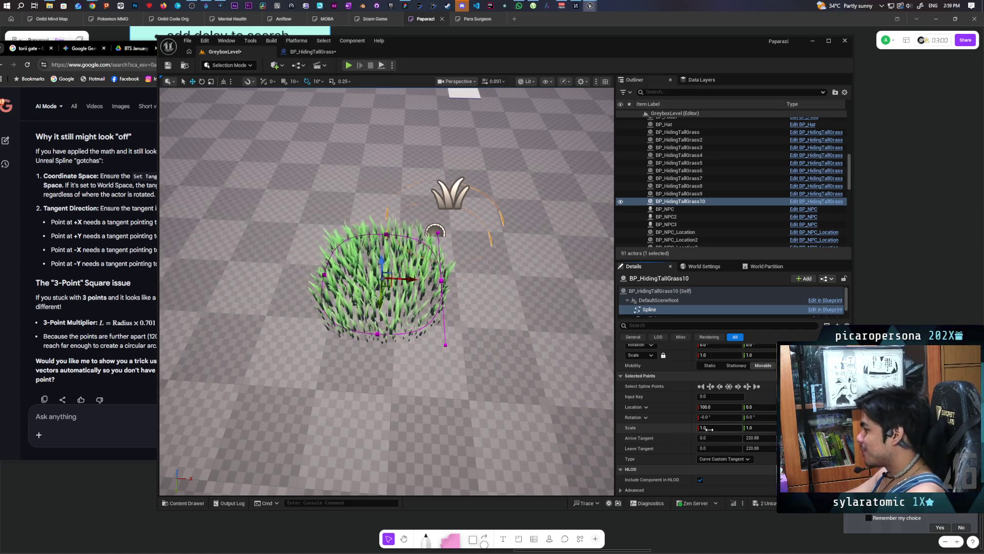
click(738, 387)
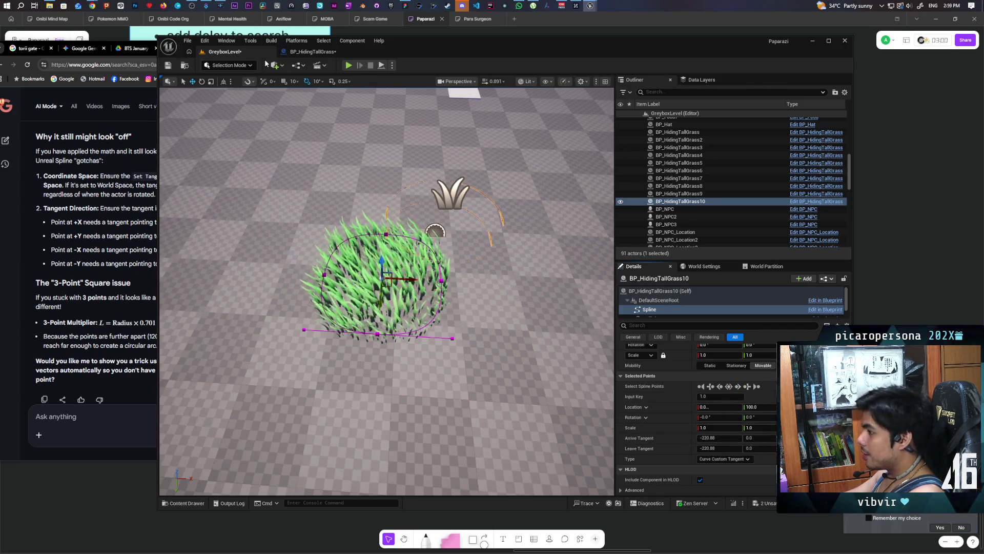
click(310, 51)
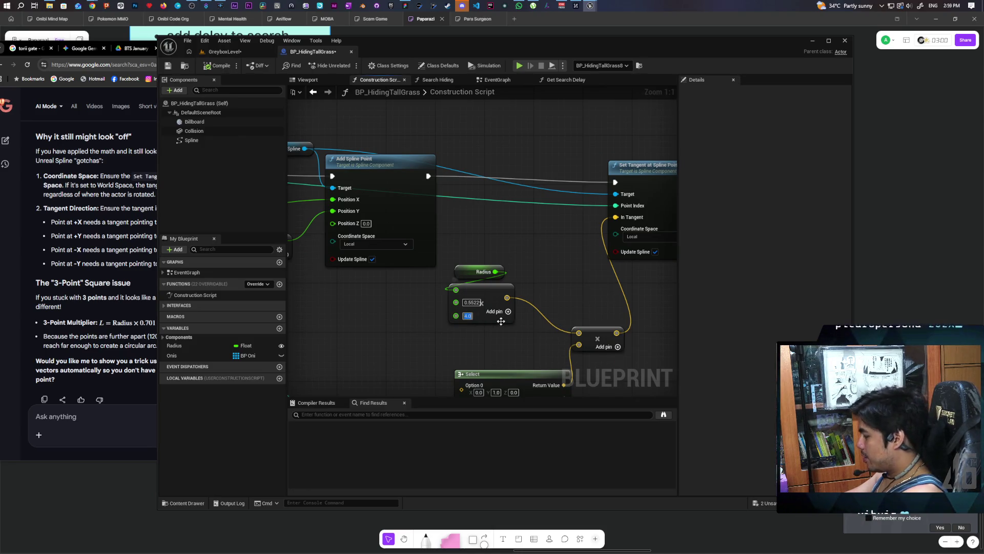
- Review the patch's -55.22 tangents, then drag off the 1.0 multiplier pin for its actions
click(224, 51)
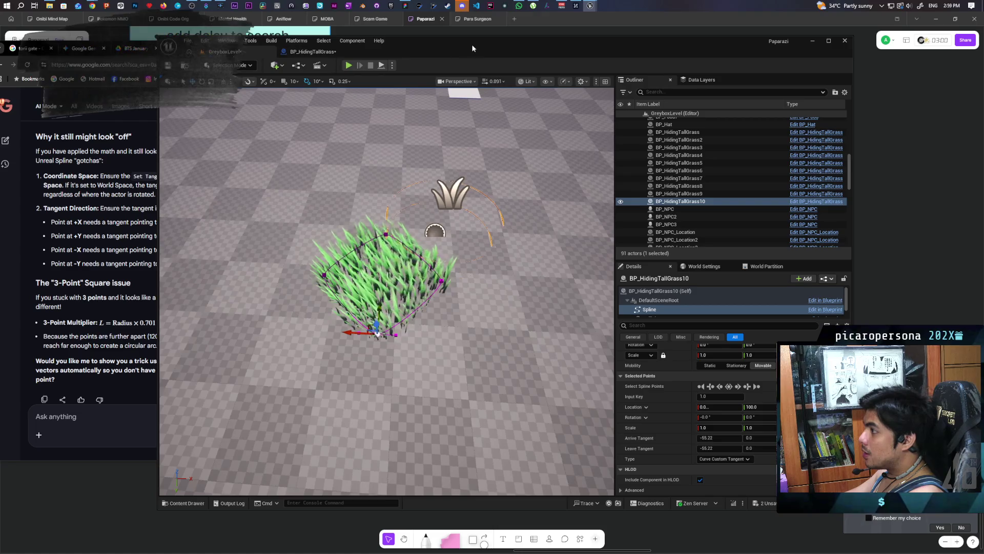
drag(350, 54, 334, 54)
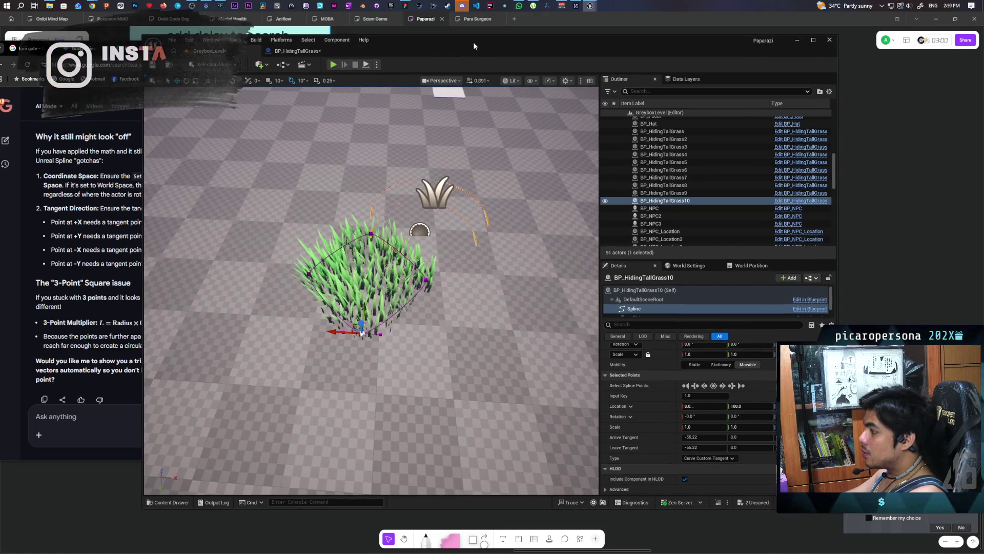
click(310, 51)
mouse_move(450, 357)
mouse_down()
mouse_move(454, 312)
mouse_move(498, 301)
mouse_up()
drag(488, 258, 444, 271)
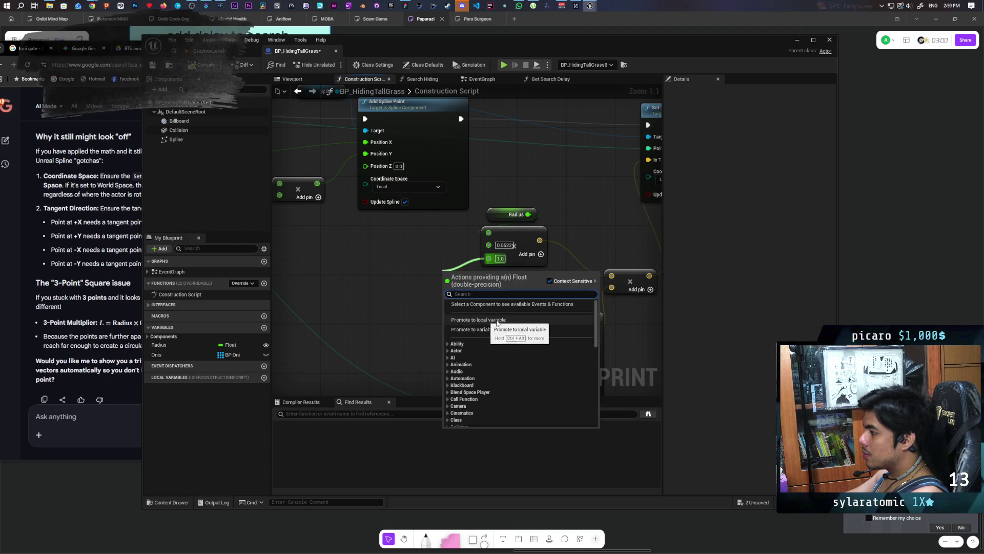
- Promote the 1.0 multiplier to New Var and set it to 3 on BP_HidingTallGrass10
key(Escape)
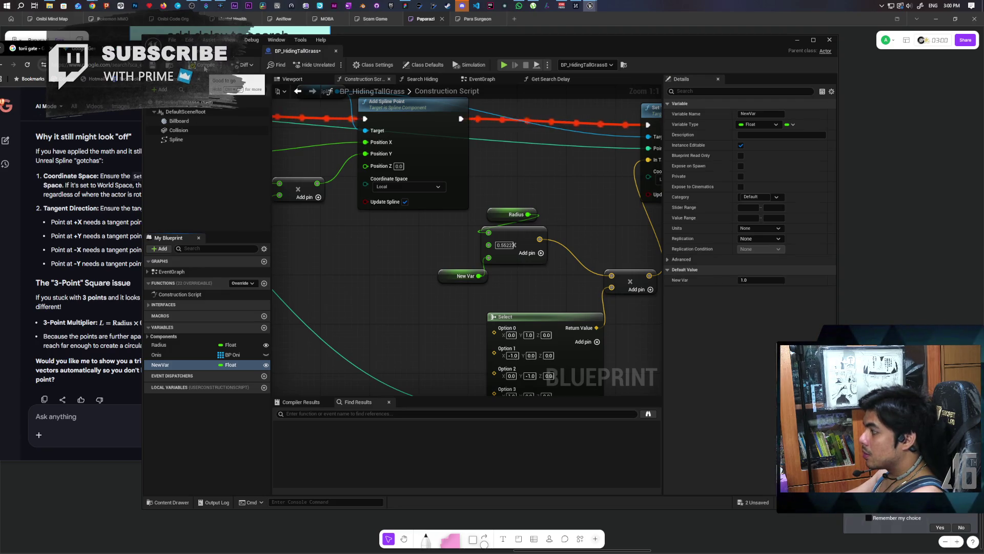
click(210, 50)
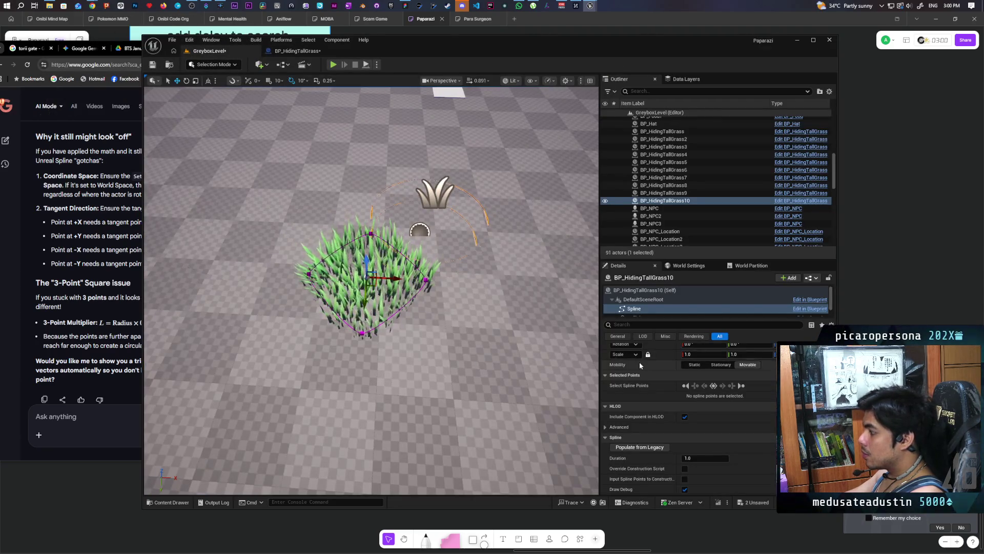
click(639, 290)
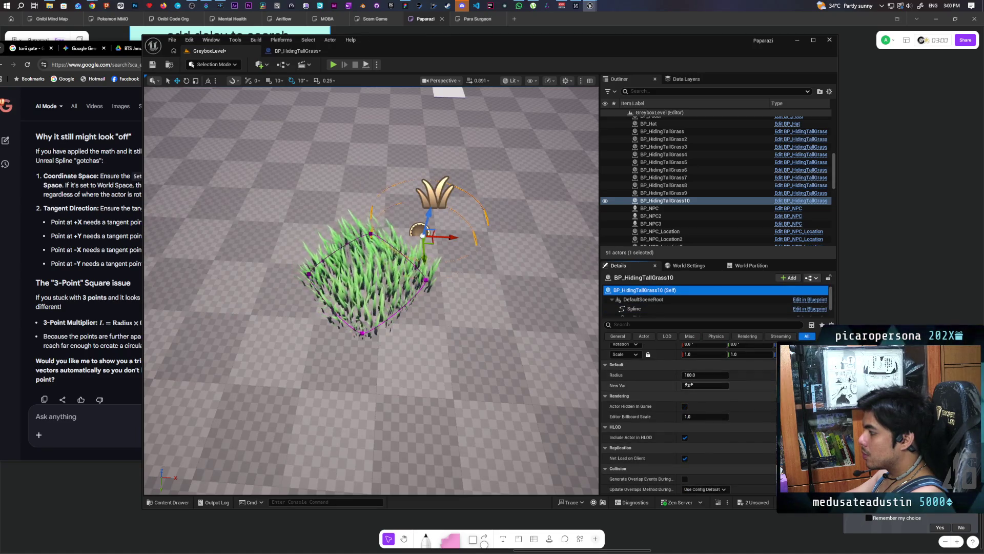
drag(705, 385, 718, 385)
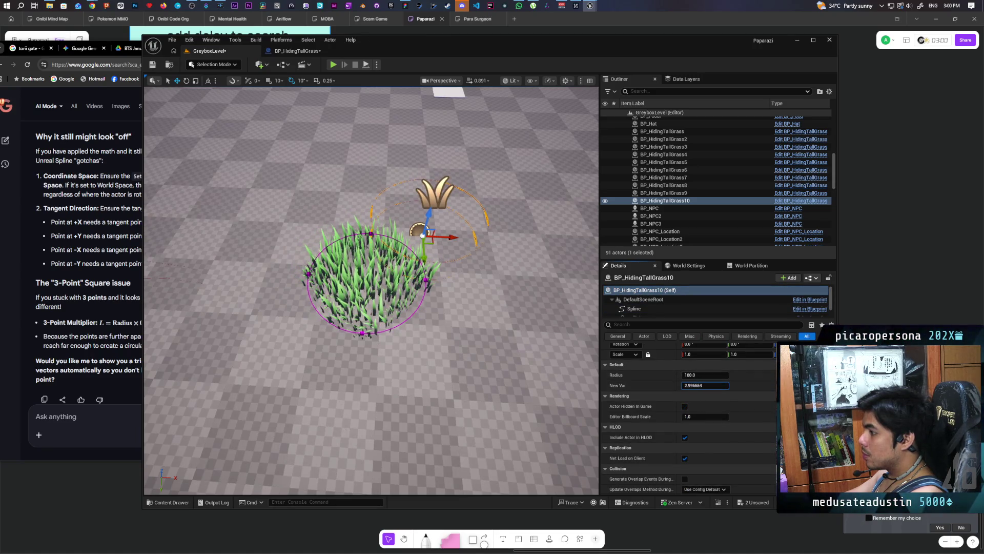
text(3)
key(Return)
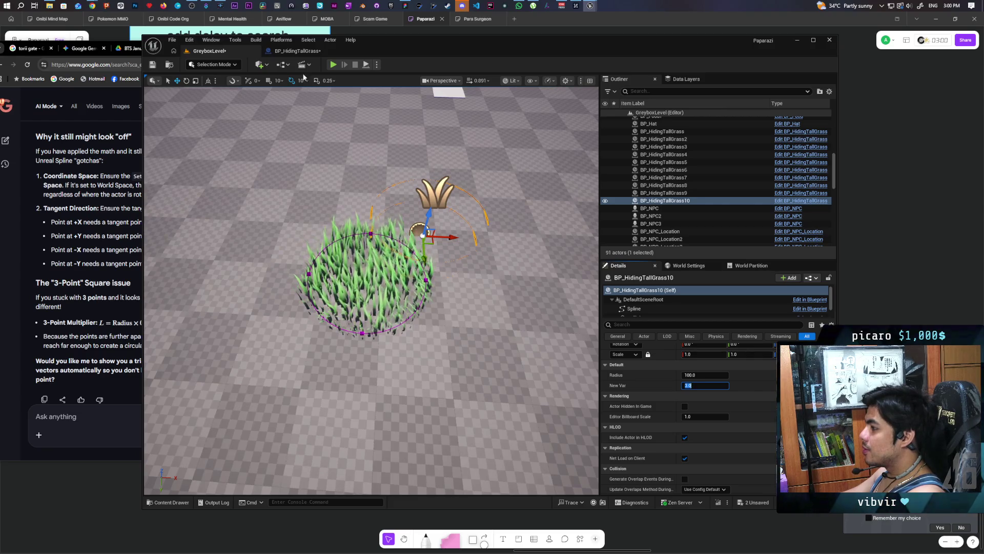
- Make 3.0 the New Var default, save the Blueprint, and view the reshaped patches
click(297, 50)
drag(457, 293, 456, 294)
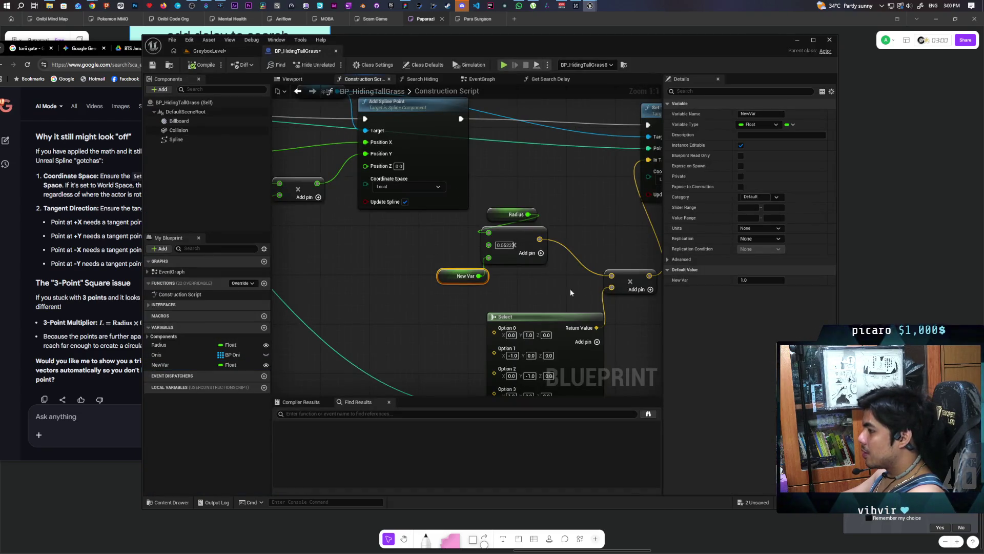
click(761, 280)
text(3)
key(Return)
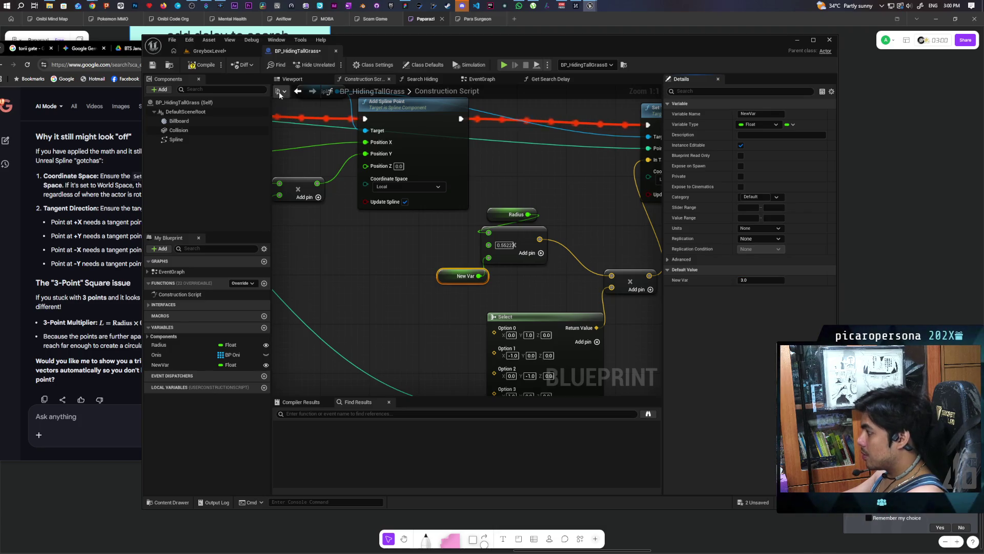
click(152, 64)
click(216, 52)
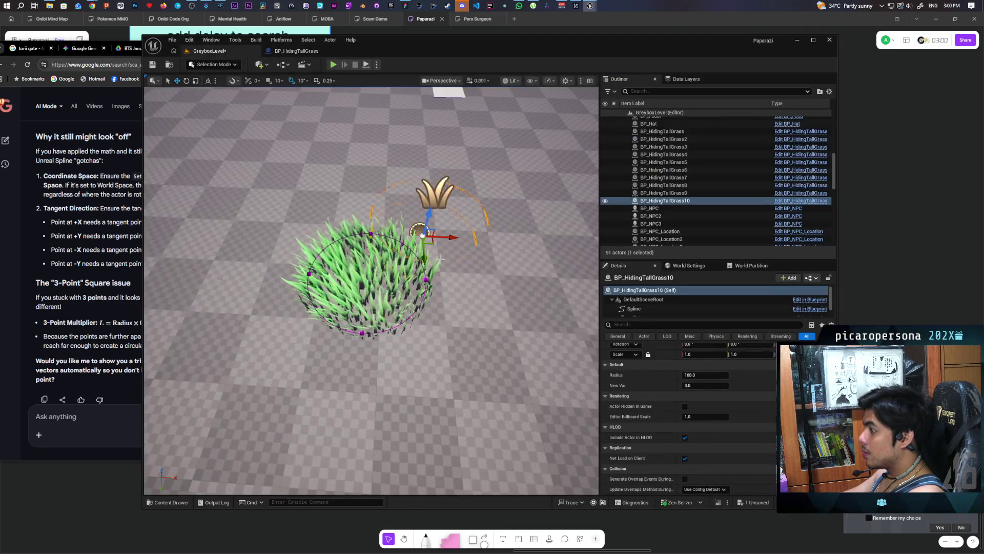
mouse_move(371, 291)
mouse_down()
mouse_move(404, 293)
mouse_move(428, 269)
mouse_up()
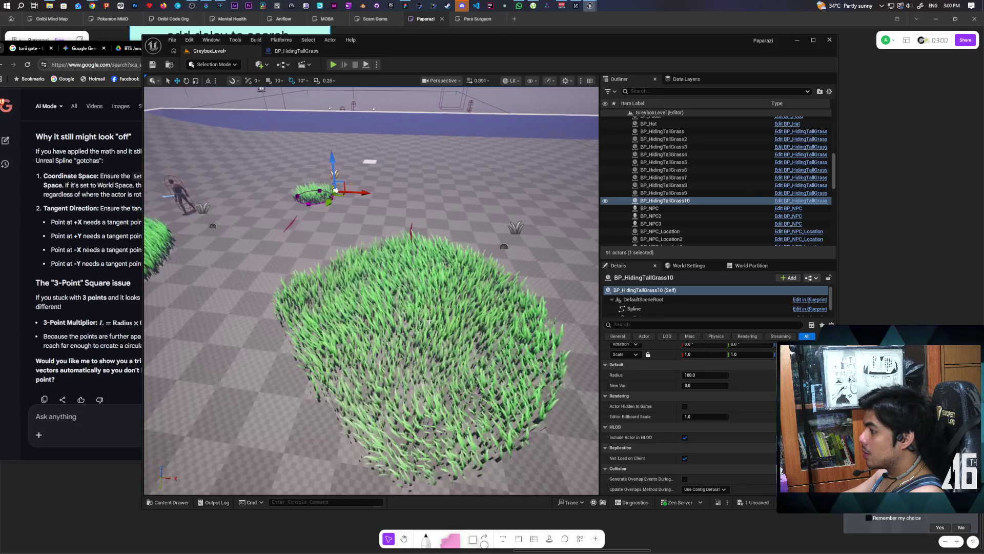
- Delete the BP_HidingTallGrass9 grass patch from the level
click(514, 232)
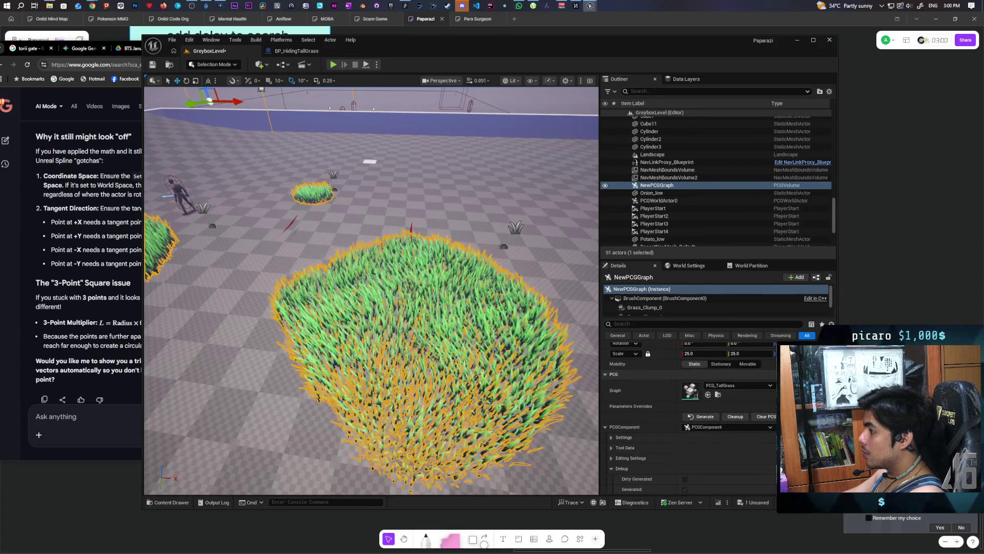
click(500, 269)
key(Delete)
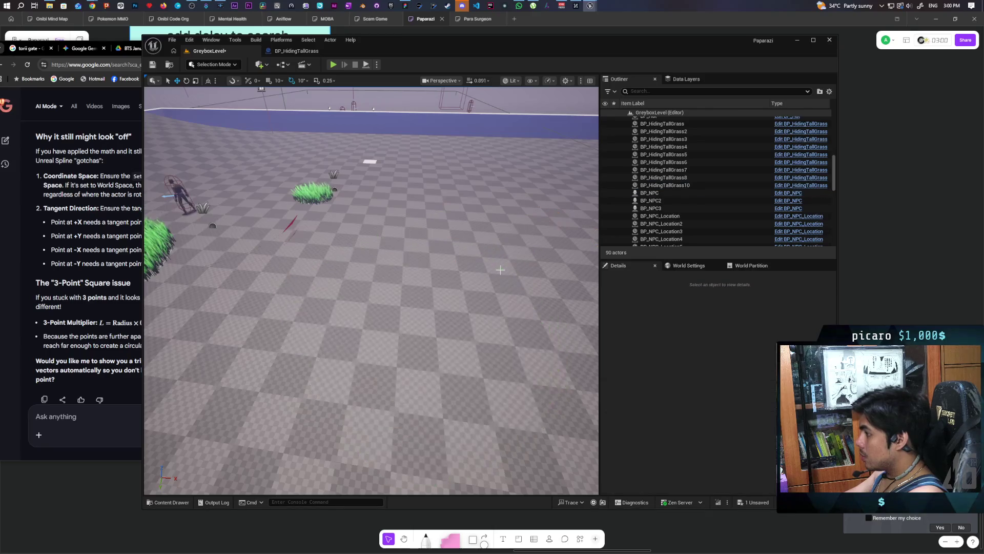
- Move BP_HidingTallGrass8 along X to about 4524 and frame its round patch
mouse_move(500, 269)
mouse_down()
mouse_move(486, 285)
mouse_move(362, 246)
mouse_up()
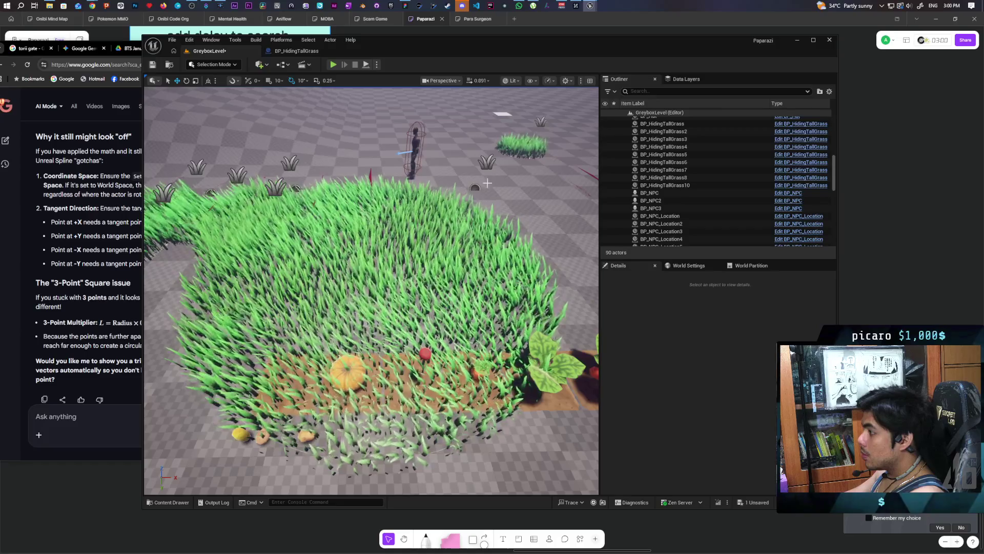
click(362, 245)
scroll(362, 245, down, 5)
drag(436, 230, 513, 241)
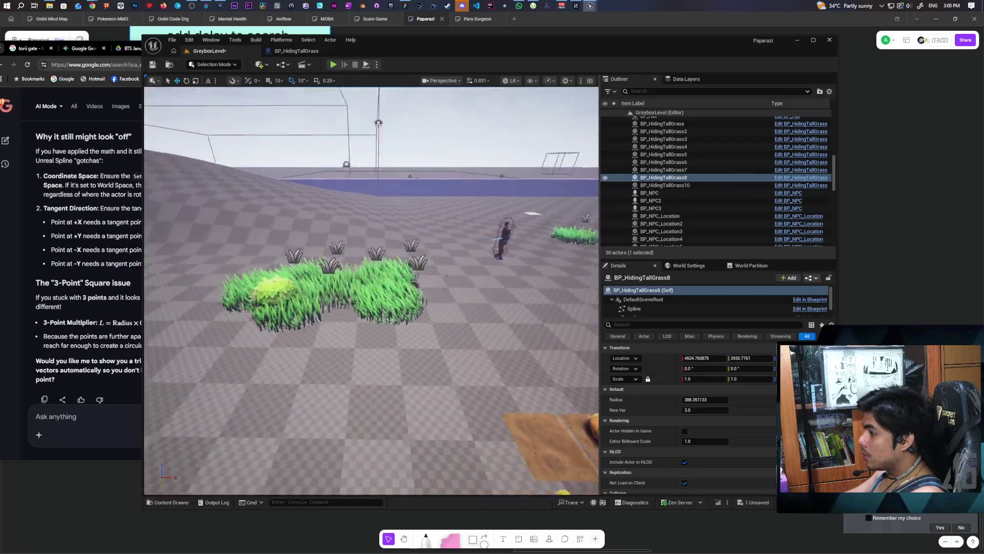
key(f)
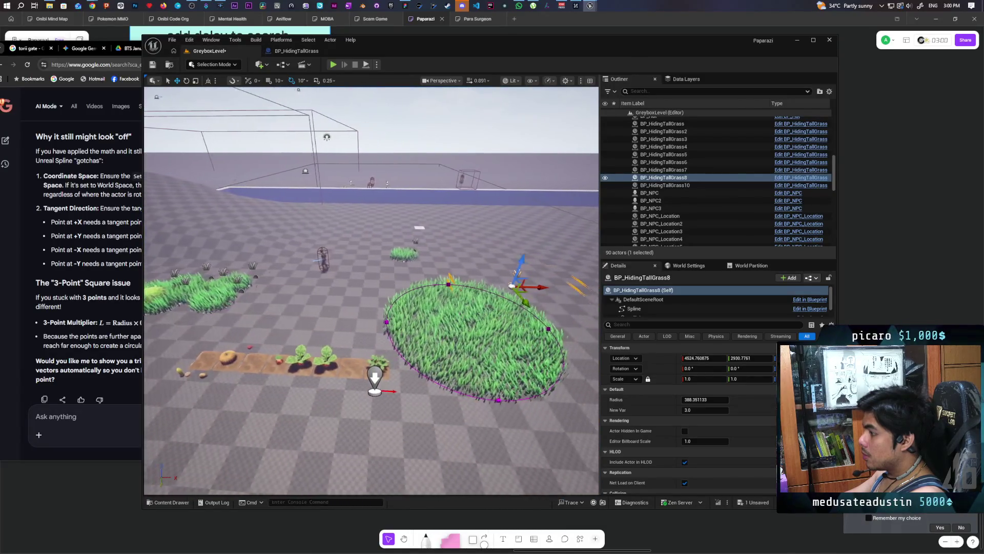
mouse_move(464, 307)
mouse_down()
mouse_move(446, 323)
mouse_move(456, 328)
mouse_up()
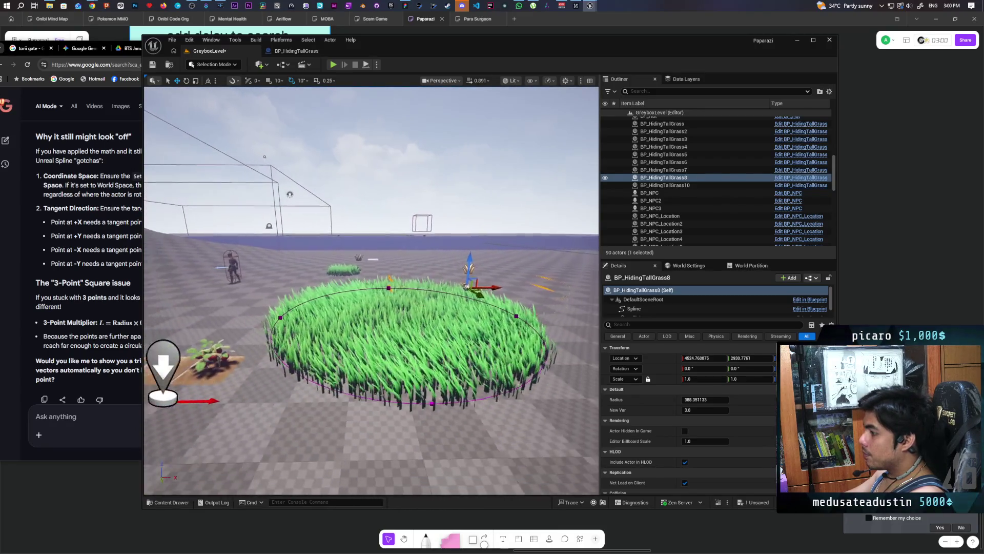
click(86, 419)
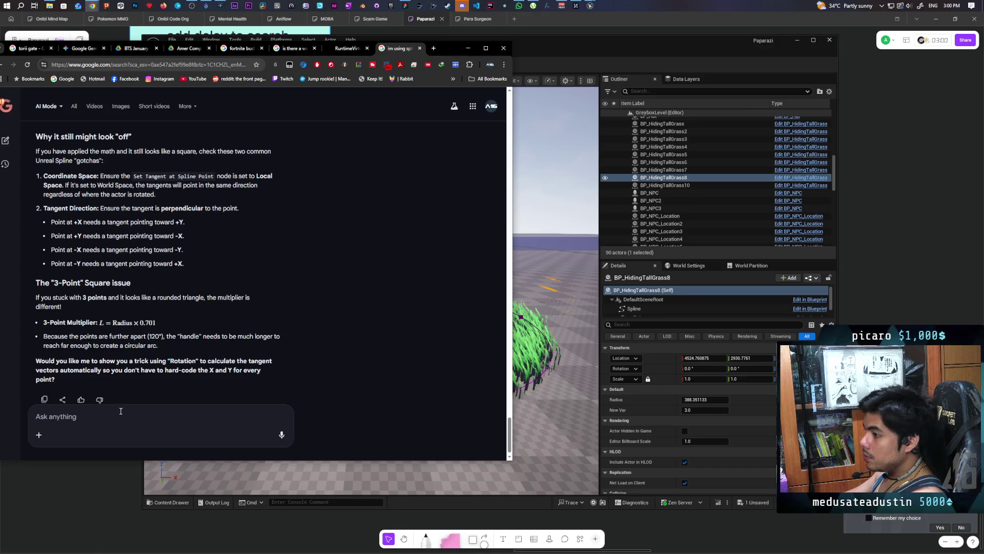
- Ask Google AI Mode why the spline tangent length must be multiplied by 3
scroll(168, 344, down, 1)
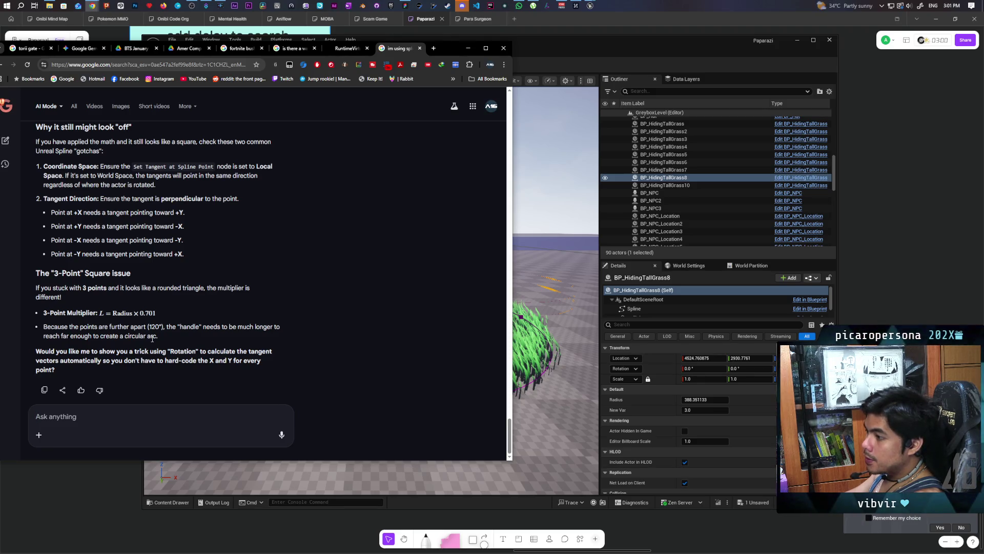
text(apop)
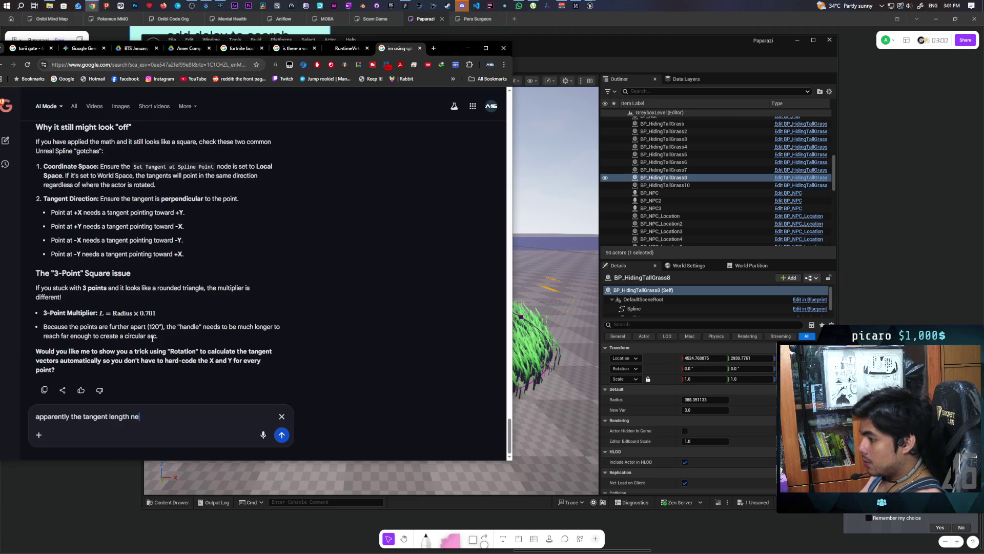
text(o be m)
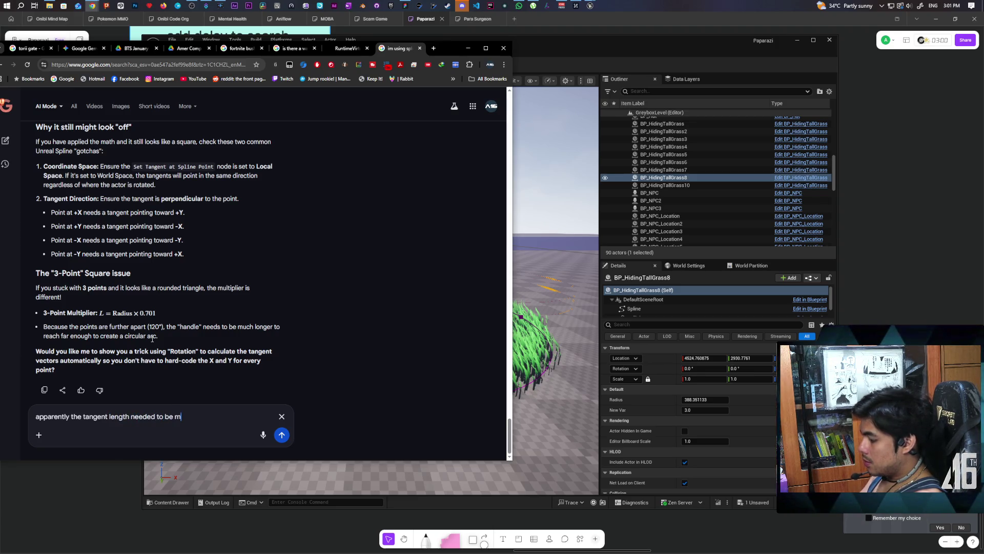
text(ultiplied by 3)
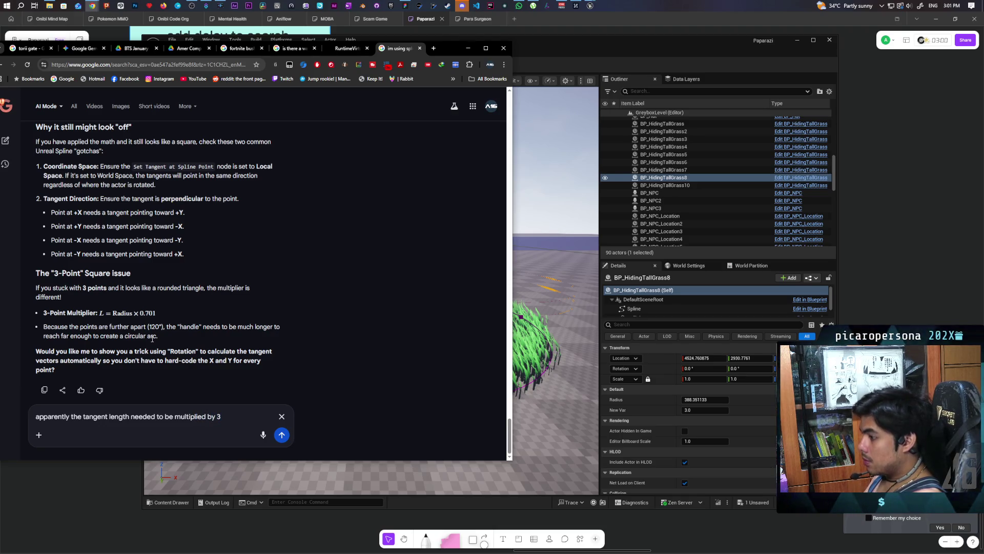
key(Return)
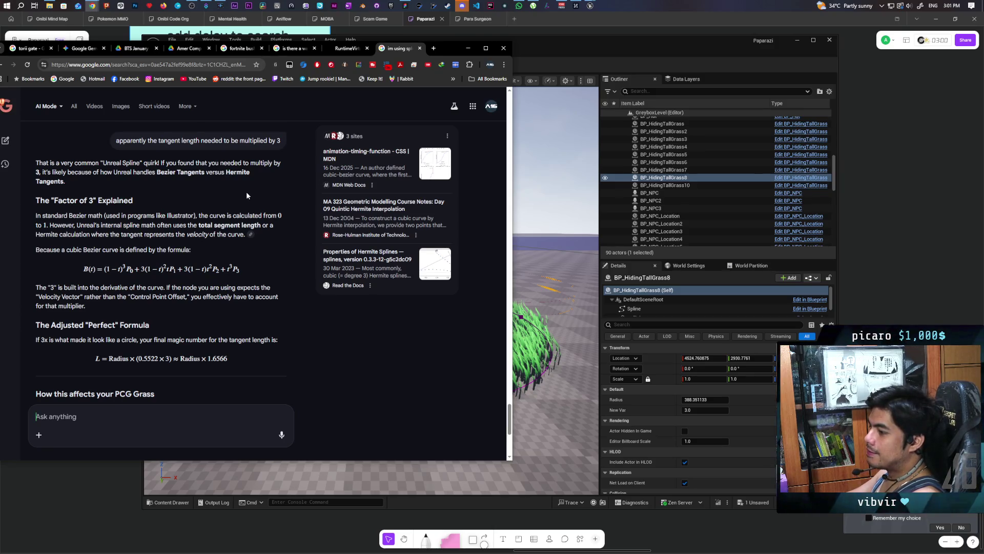
click(468, 49)
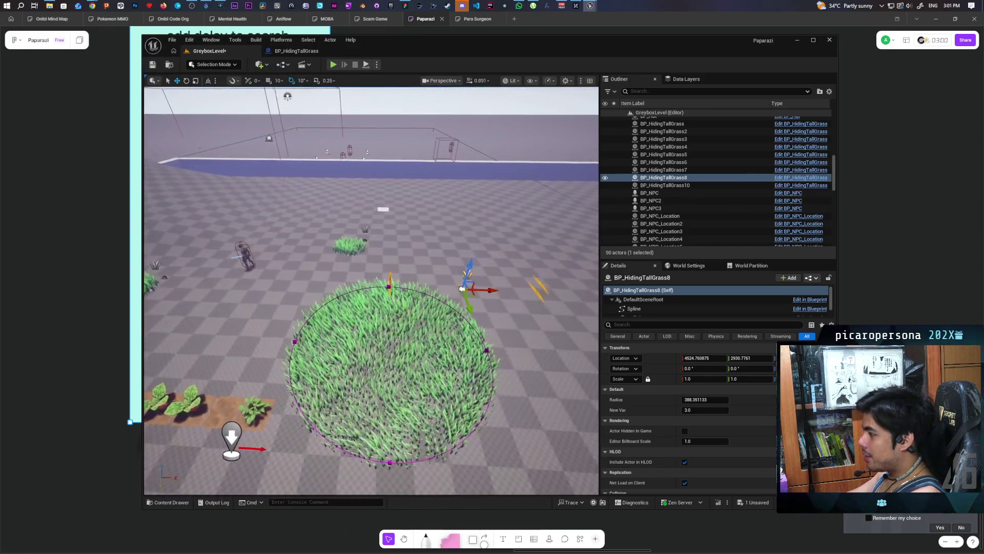
- Wire the For Loop Completed pin to Set Relative Scale 3D and compile the grass blueprint
click(289, 52)
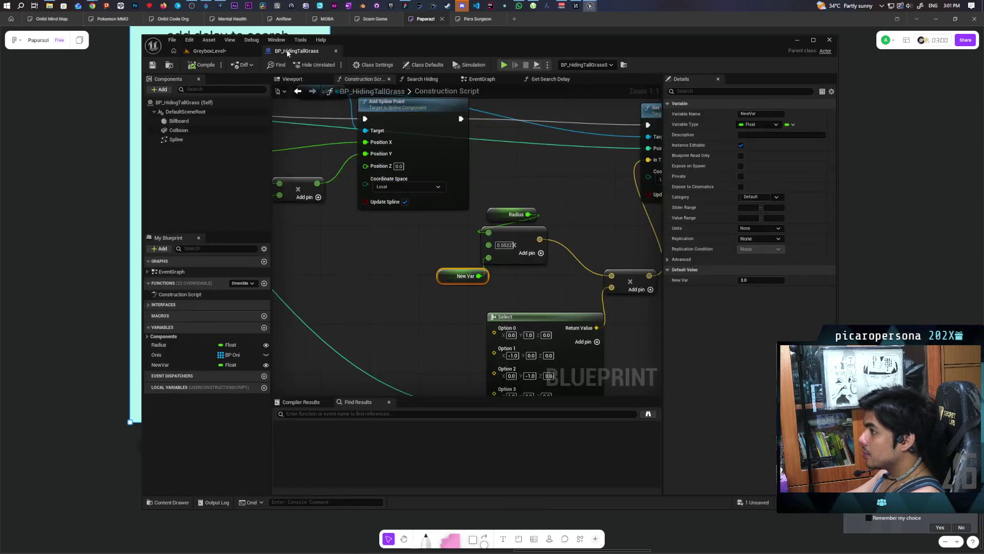
scroll(397, 243, down, 2)
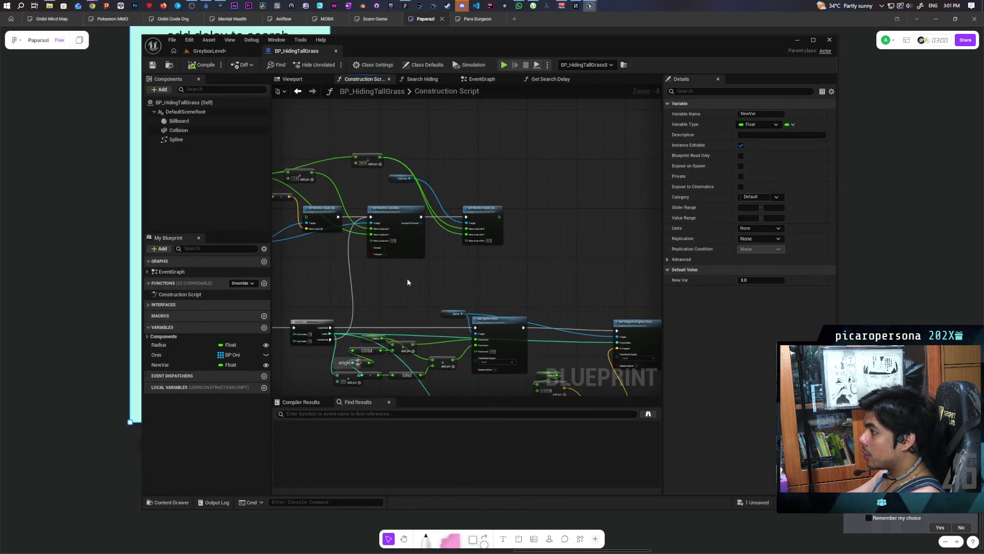
mouse_move(484, 284)
mouse_down()
mouse_move(464, 304)
mouse_move(482, 304)
mouse_move(460, 307)
mouse_move(420, 209)
mouse_up()
scroll(434, 301, up, 1)
mouse_move(320, 336)
mouse_down()
mouse_move(545, 193)
mouse_move(555, 122)
mouse_up()
drag(488, 230, 493, 258)
click(188, 65)
- Save all packages and review the round grass circle in the level viewport
click(210, 50)
key(ctrl+s)
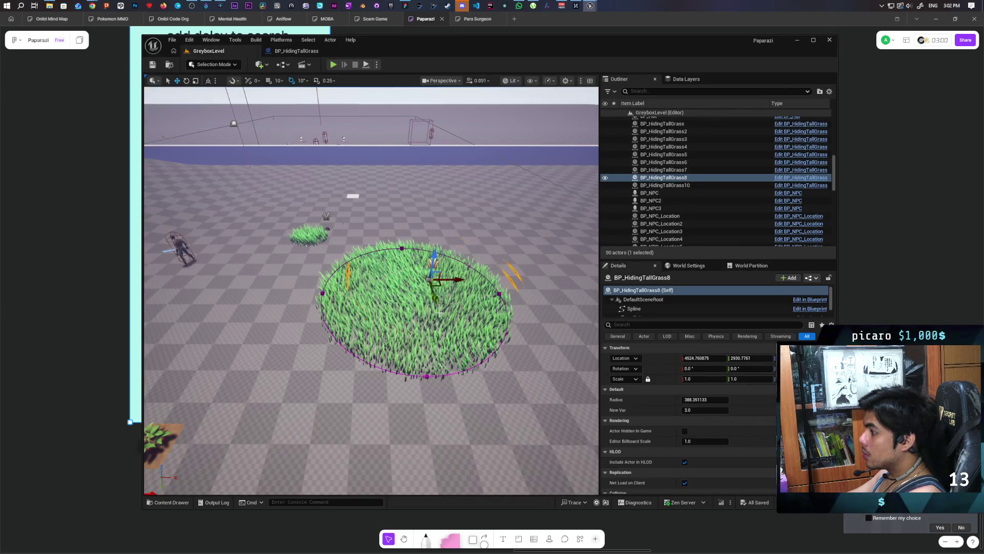
scroll(390, 241, up, 5)
scroll(371, 291, down, 5)
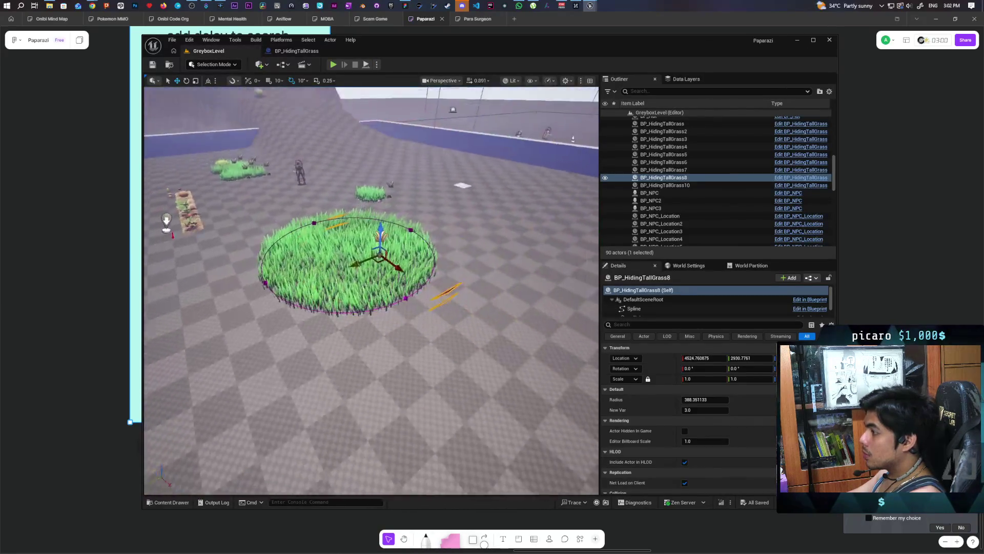
scroll(371, 290, up, 5)
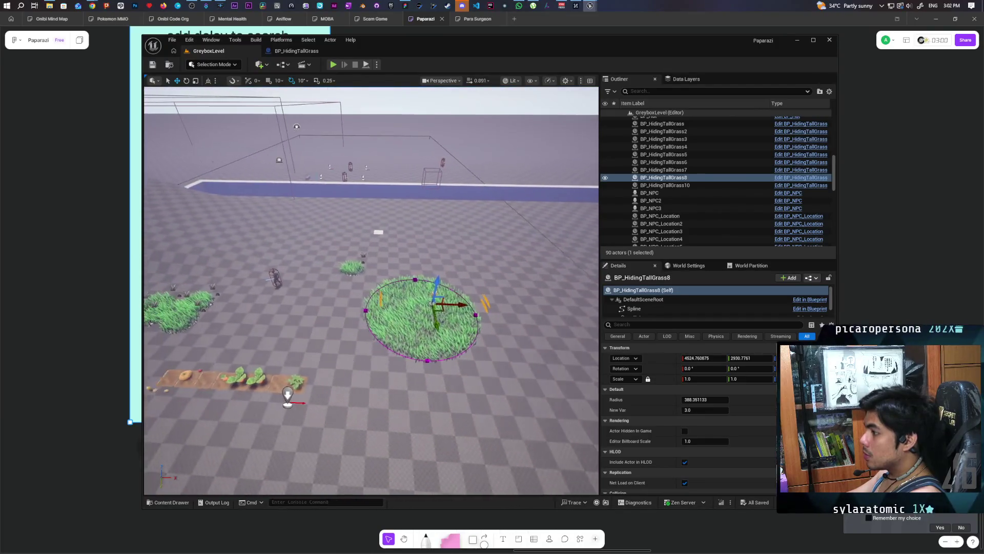
scroll(371, 291, down, 5)
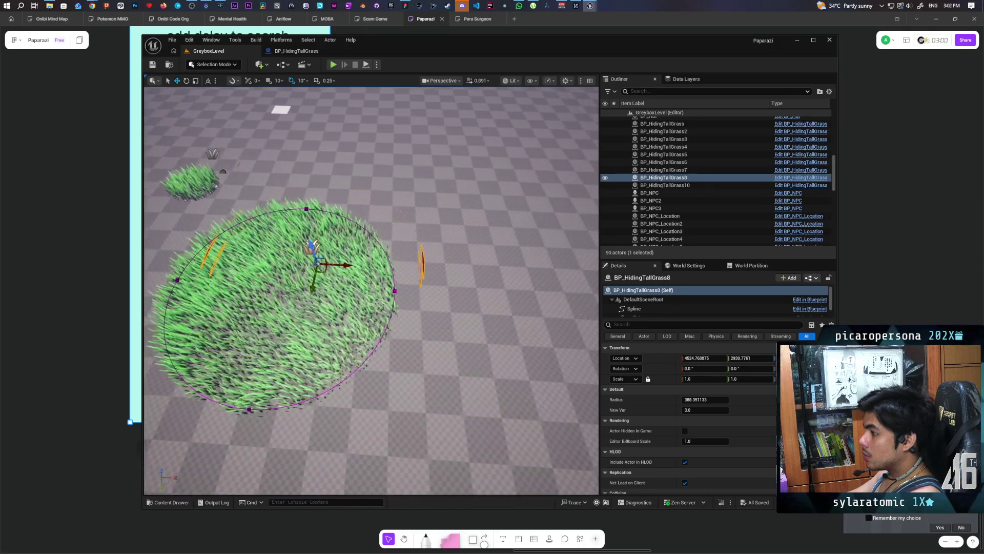
scroll(371, 290, down, 5)
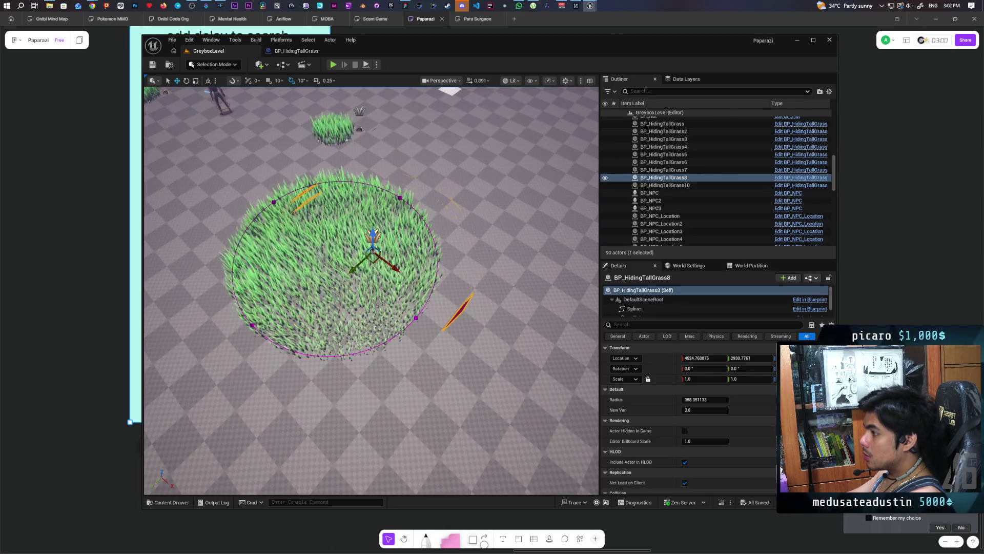
scroll(647, 310, down, 1)
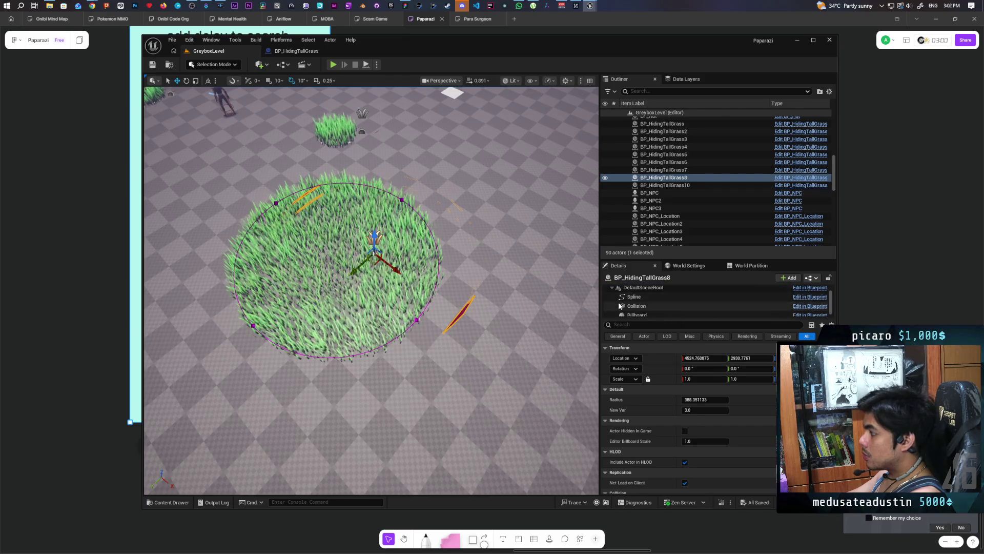
- Reset the blueprint's Spline component location from -100, 100 to 0, 0
click(626, 297)
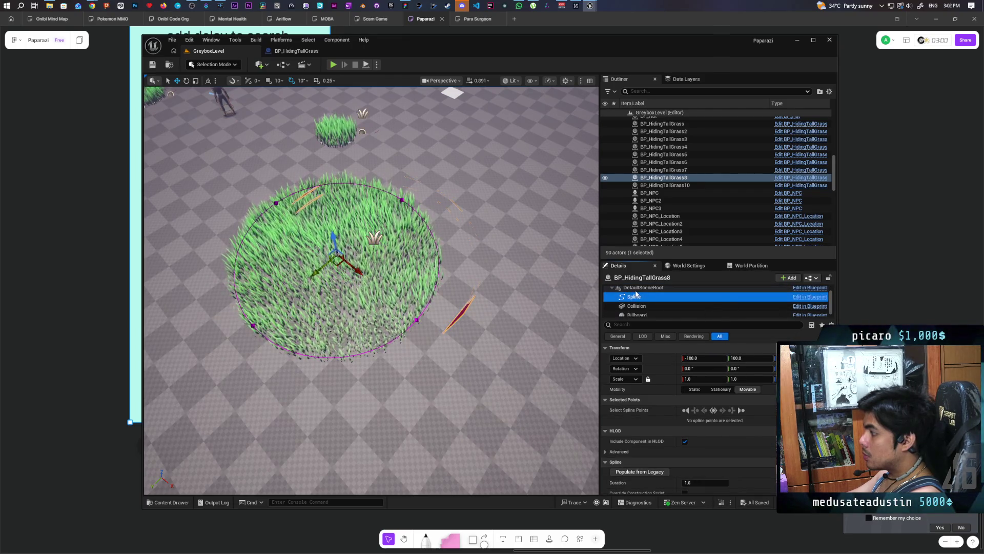
click(635, 289)
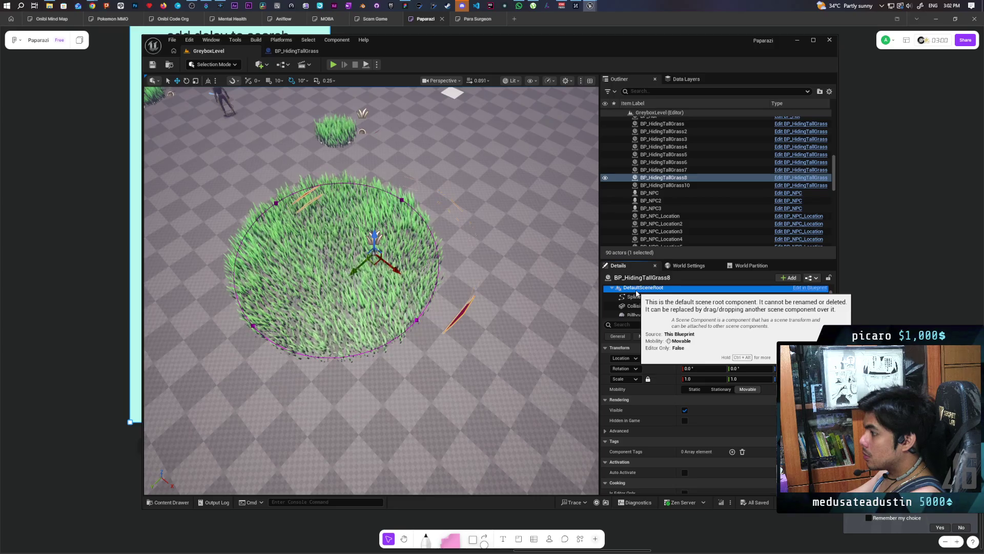
click(634, 297)
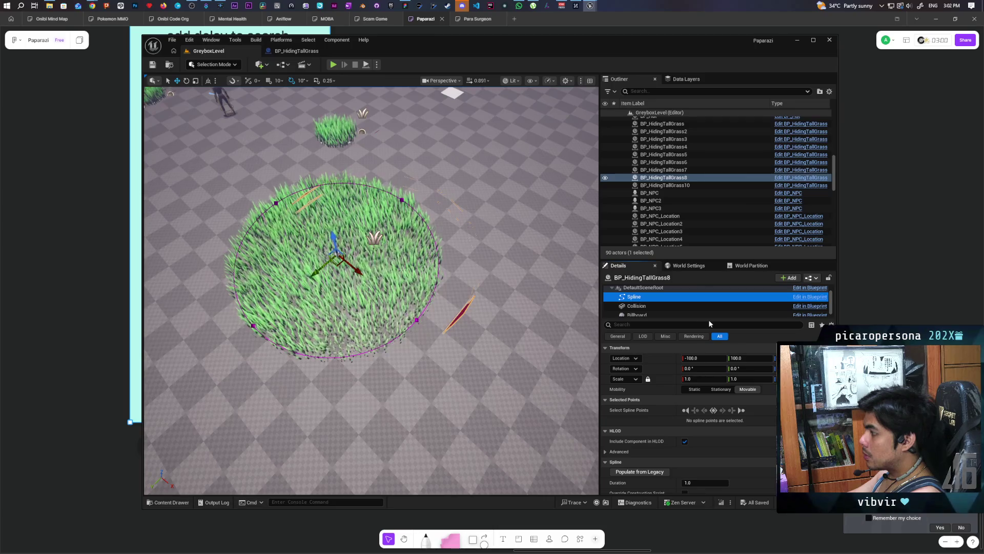
click(296, 51)
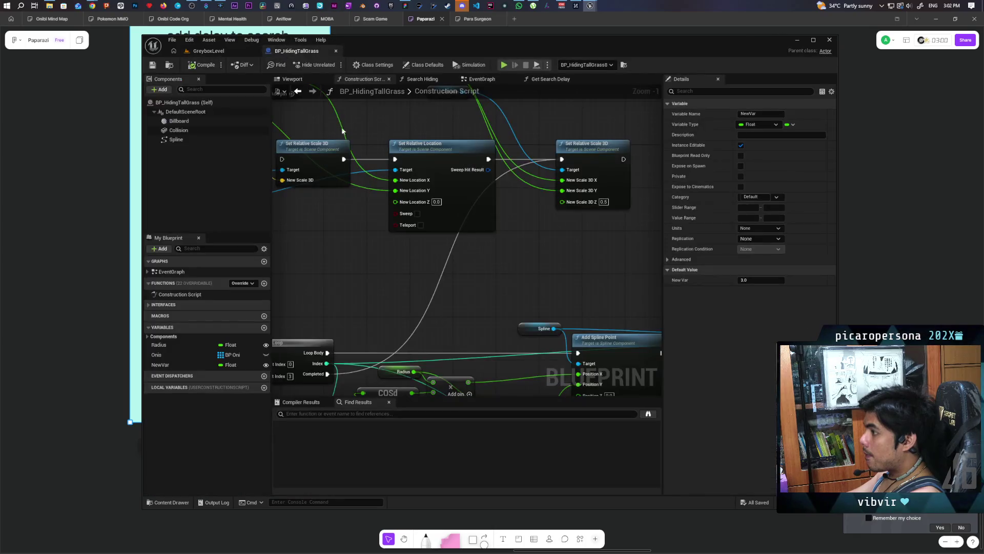
click(185, 139)
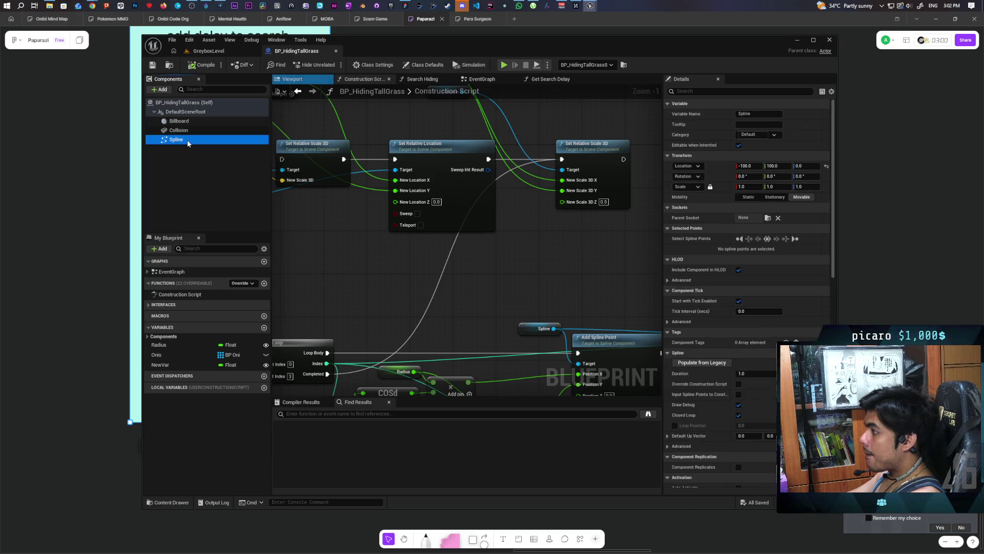
click(827, 166)
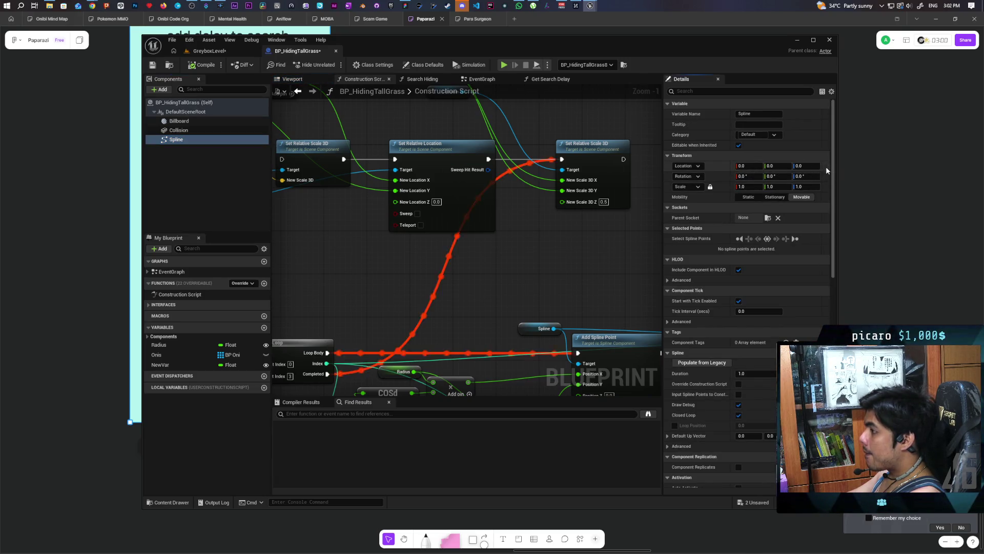
click(207, 54)
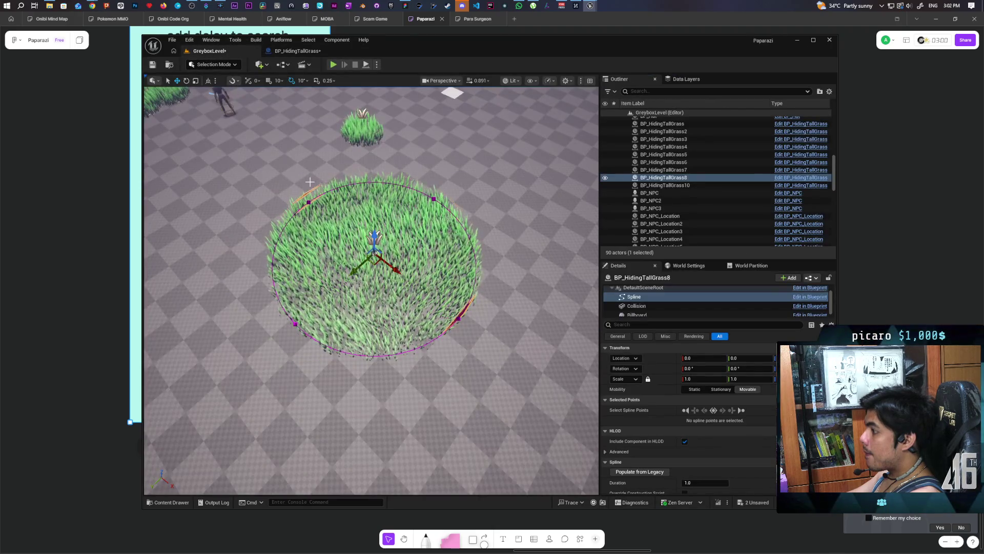
- Inspect BP_HidingTallGrass8 (Self) up close in the viewport and save the level
mouse_move(370, 287)
mouse_down()
mouse_move(349, 277)
mouse_move(369, 287)
mouse_move(349, 287)
mouse_move(369, 287)
mouse_move(359, 282)
mouse_move(359, 256)
mouse_move(364, 277)
mouse_up()
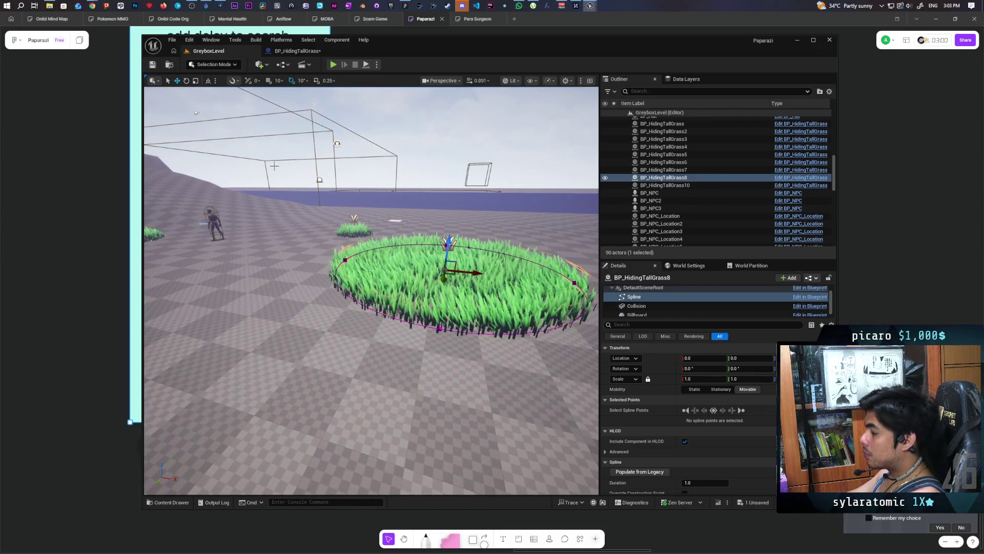
scroll(626, 294, up, 1)
click(636, 290)
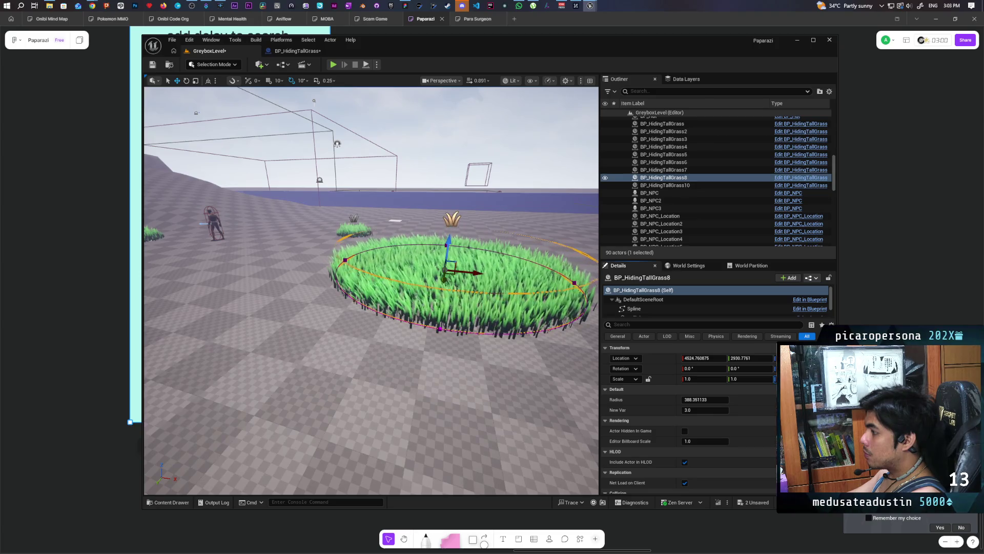
mouse_move(595, 373)
mouse_down()
mouse_move(564, 359)
mouse_move(538, 318)
mouse_move(513, 389)
mouse_move(503, 379)
mouse_up()
mouse_move(371, 291)
mouse_down()
mouse_move(371, 262)
mouse_move(354, 236)
mouse_move(341, 290)
mouse_move(328, 295)
mouse_move(355, 298)
mouse_move(336, 308)
mouse_move(341, 300)
mouse_move(313, 297)
mouse_move(470, 348)
mouse_up()
click(156, 65)
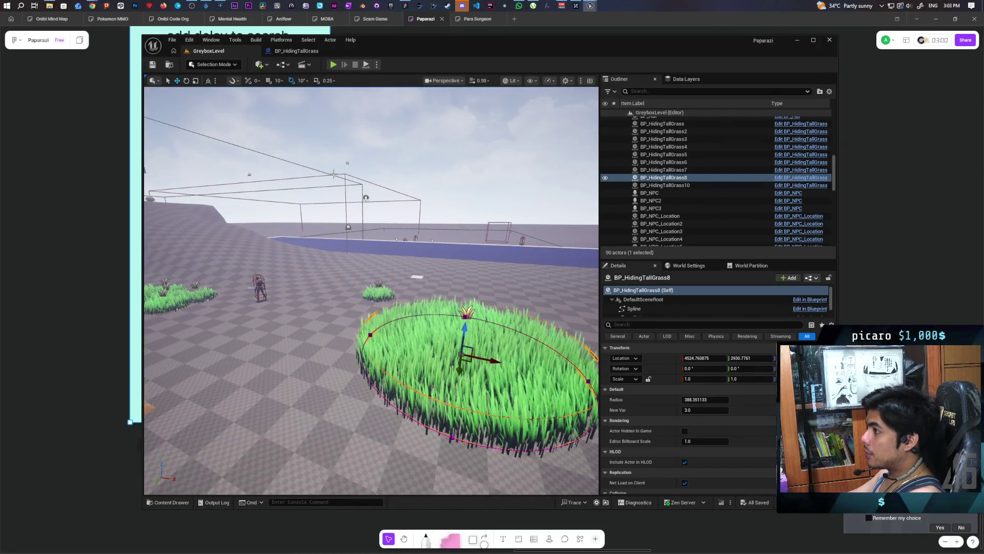
- Save all, then delete the Spline getter and old Set Relative Location and Scale nodes
key(ctrl+shift+s)
click(296, 51)
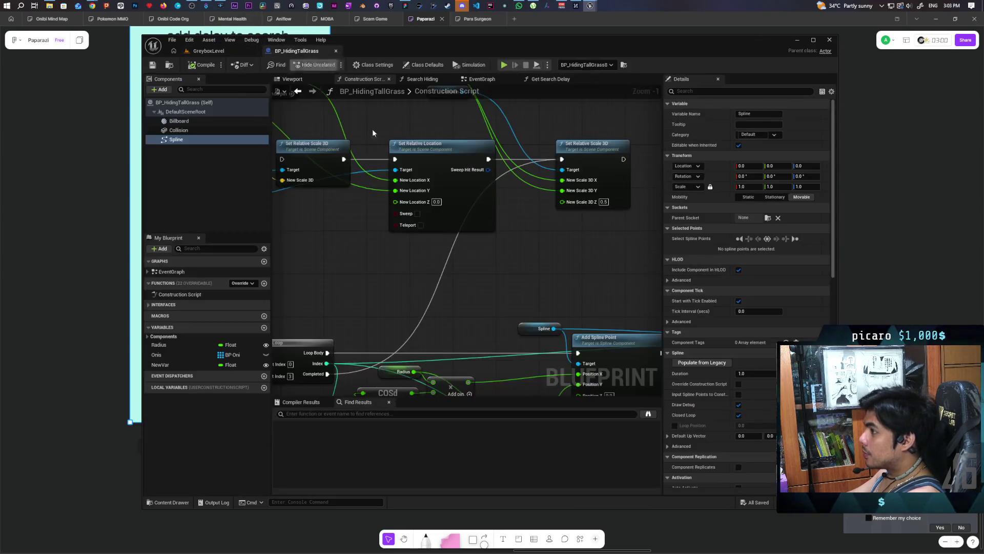
scroll(431, 236, up, 3)
scroll(431, 237, up, 1)
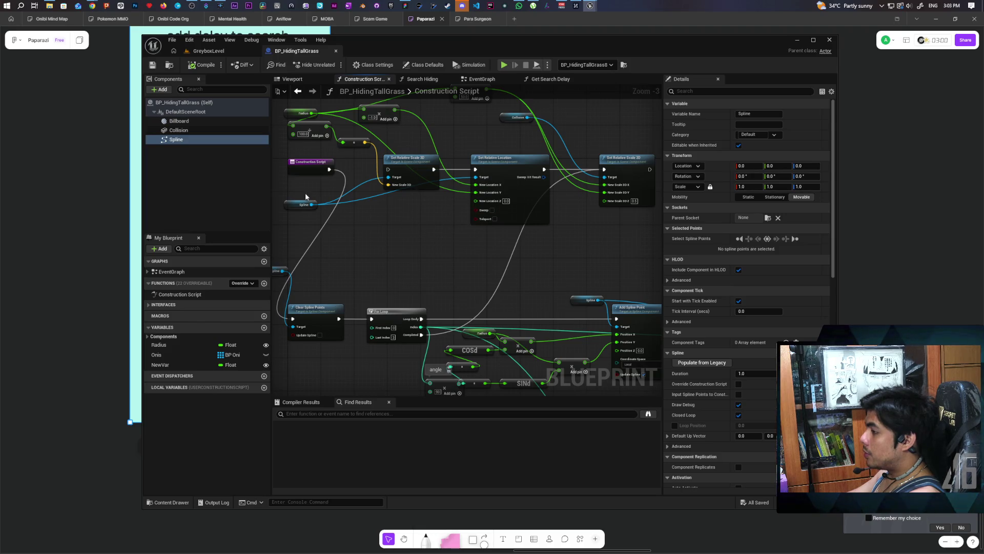
key(Delete)
mouse_move(407, 247)
mouse_down()
mouse_move(417, 251)
mouse_move(500, 164)
mouse_up()
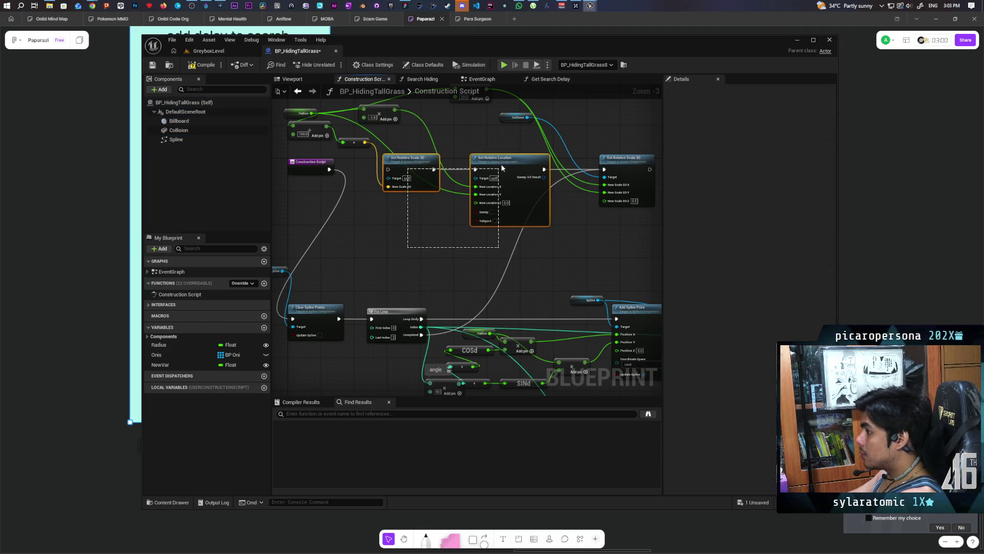
key(Delete)
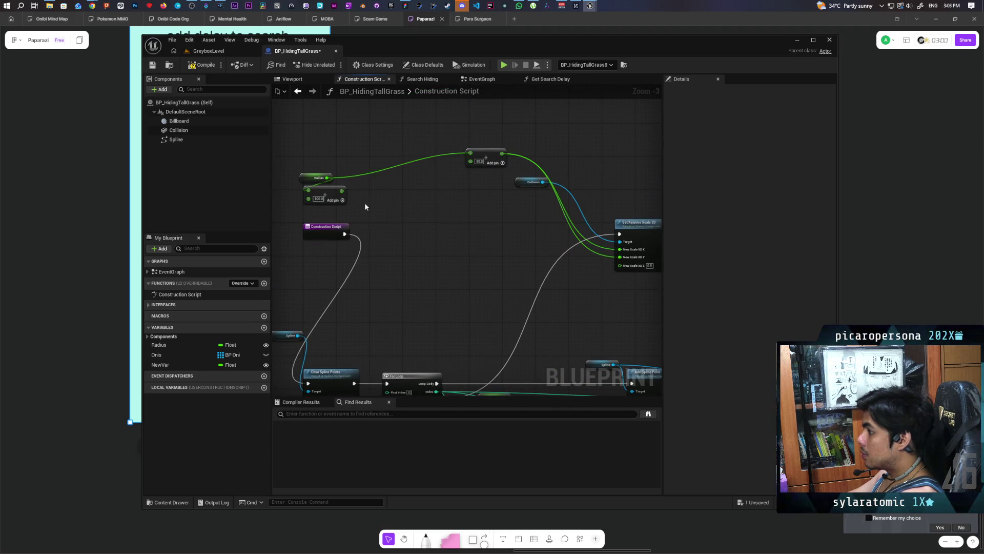
- Move the Radius math beside Set Relative Scale 3D and shift the start node left
drag(311, 178, 414, 162)
shift+click(486, 156)
drag(486, 157, 574, 240)
mouse_move(401, 191)
mouse_down()
mouse_move(276, 322)
mouse_move(347, 325)
mouse_up()
scroll(479, 279, down, 2)
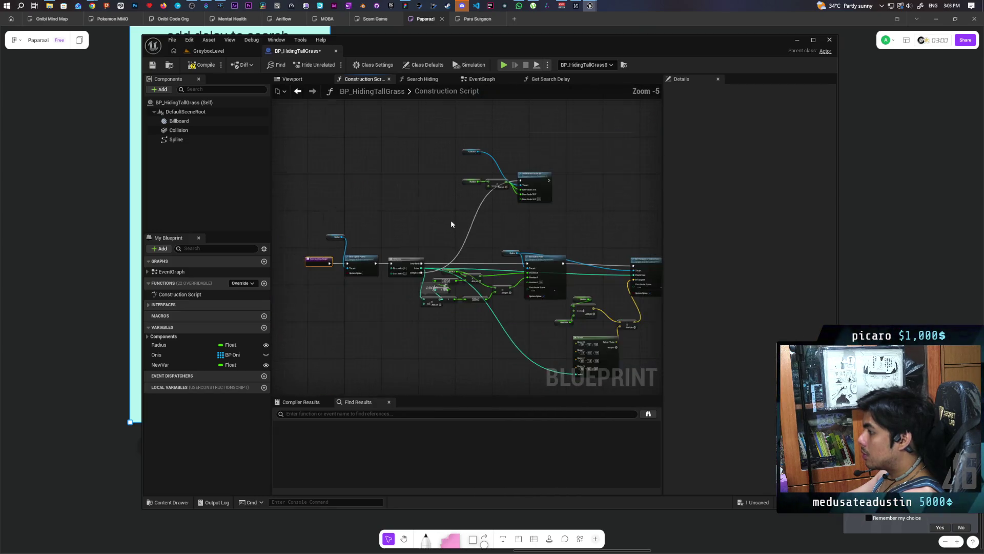
mouse_move(440, 154)
mouse_down()
mouse_move(543, 215)
mouse_move(494, 211)
mouse_move(492, 202)
mouse_up()
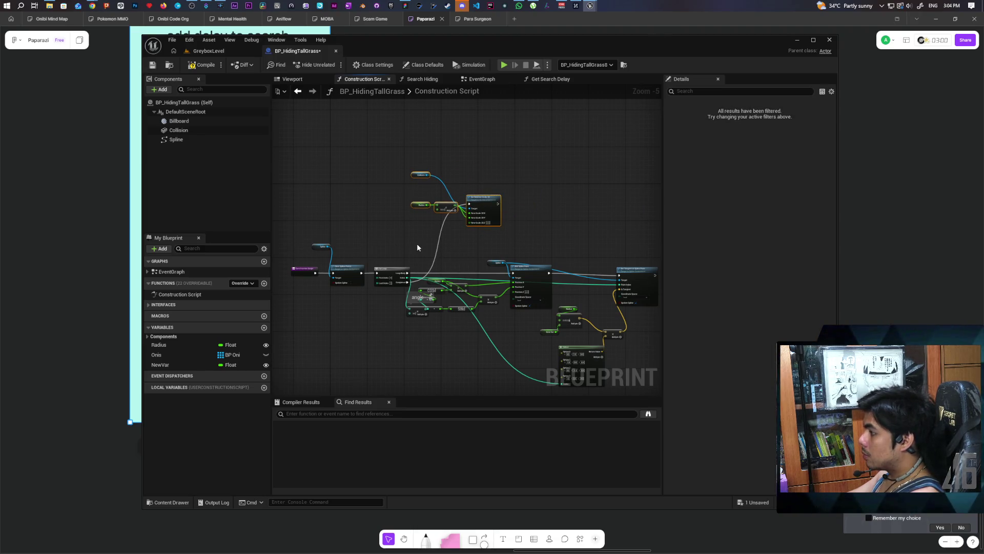
scroll(418, 248, up, 3)
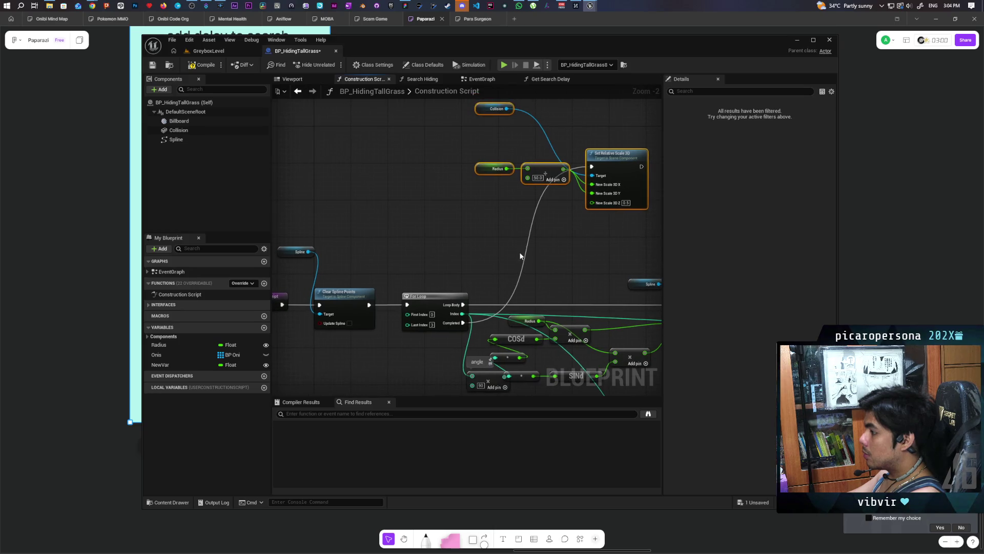
scroll(538, 253, down, 2)
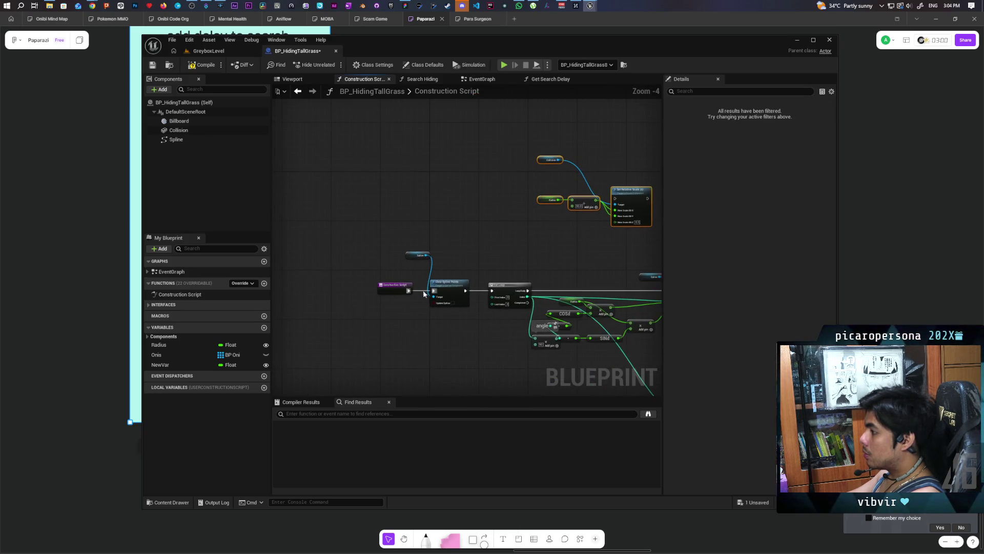
drag(388, 289, 311, 292)
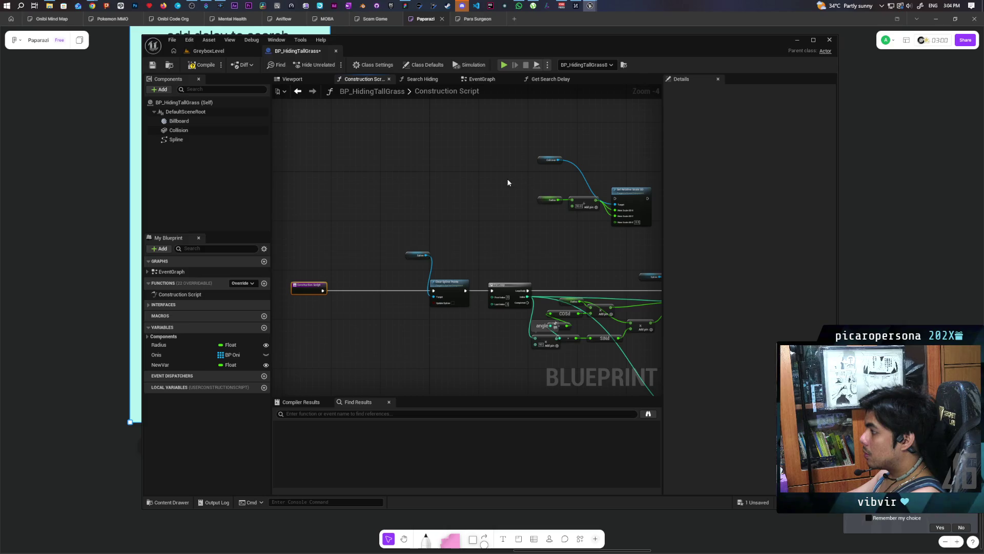
- Arrange the start, Radius, Collision and Spline nodes into a tidy chain and save the Blueprint
mouse_move(534, 159)
mouse_down()
mouse_move(655, 228)
mouse_move(386, 292)
mouse_move(396, 290)
mouse_up()
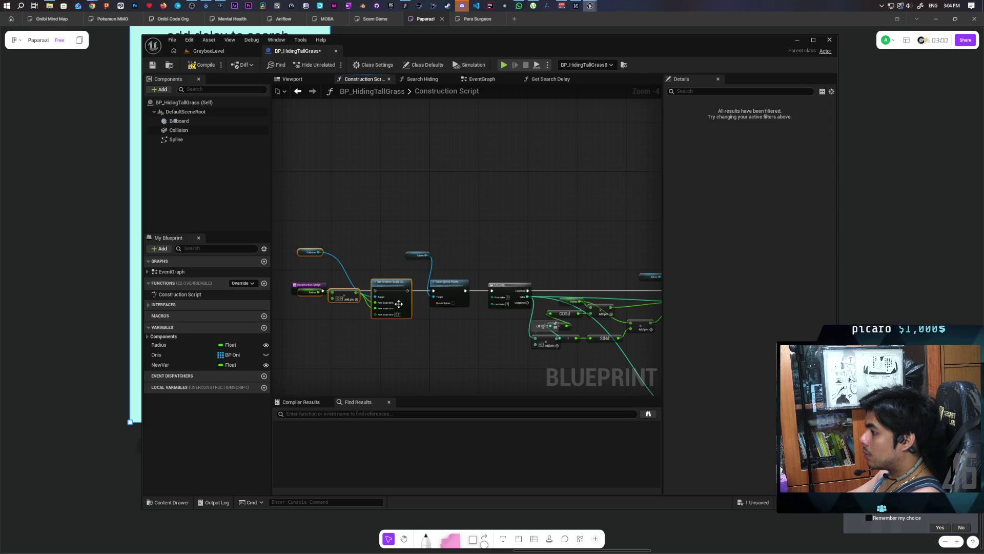
scroll(399, 304, up, 4)
mouse_move(303, 267)
mouse_down()
mouse_move(309, 249)
mouse_move(458, 274)
mouse_up()
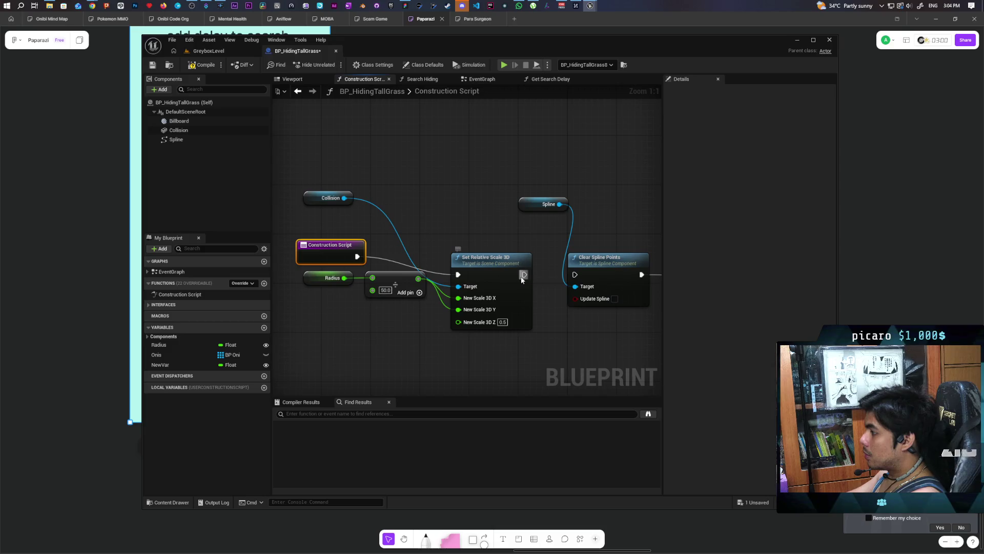
drag(400, 281, 400, 330)
drag(328, 257, 332, 281)
scroll(332, 276, down, 3)
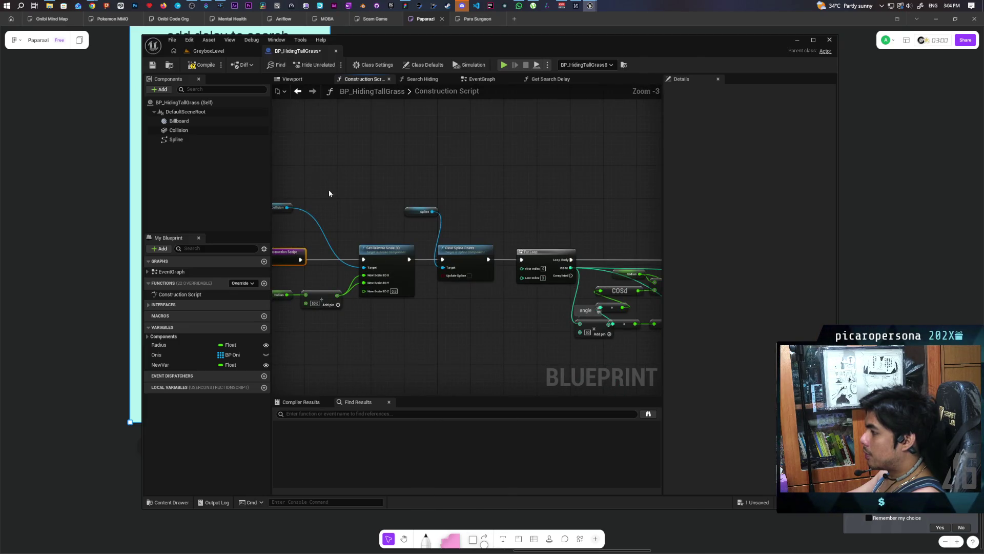
drag(324, 217, 373, 252)
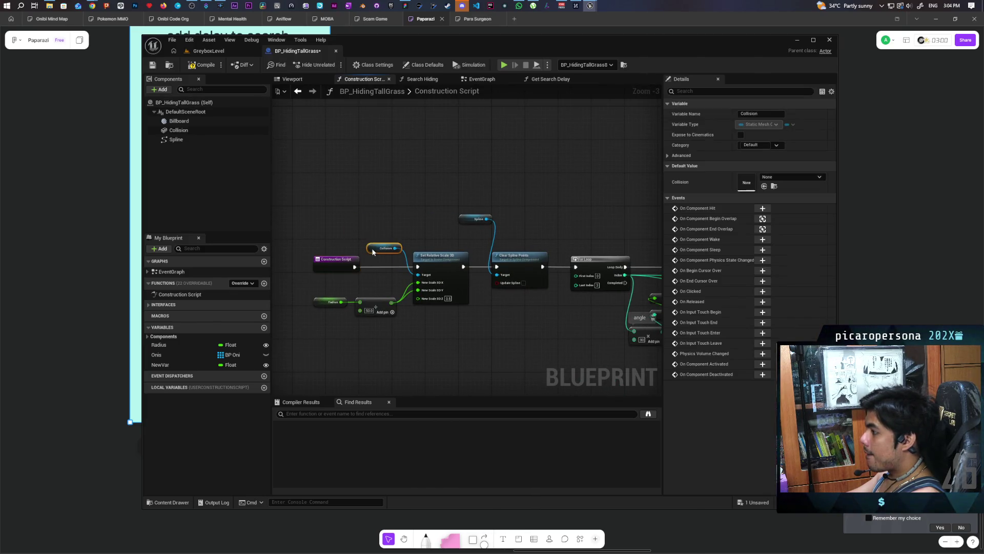
drag(463, 220, 458, 236)
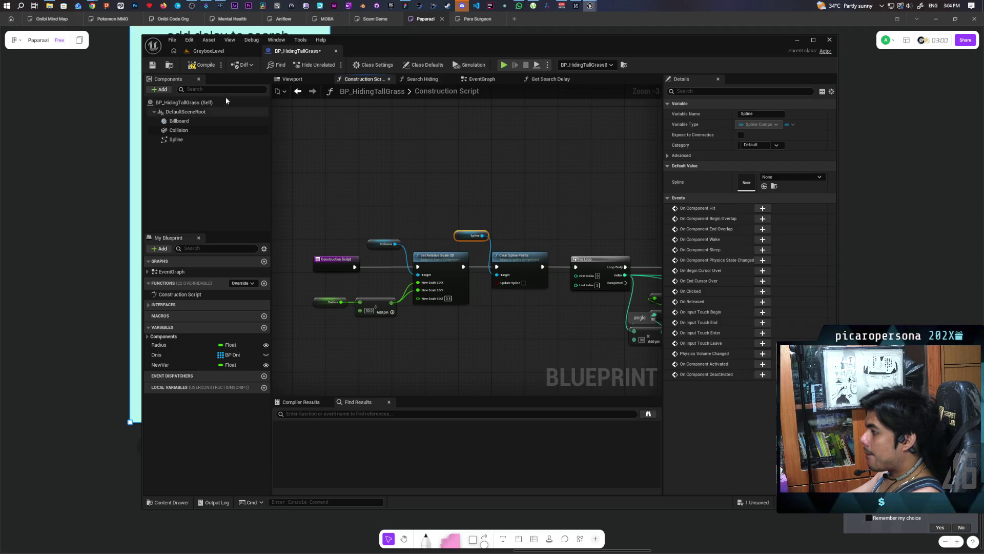
key(ctrl+s)
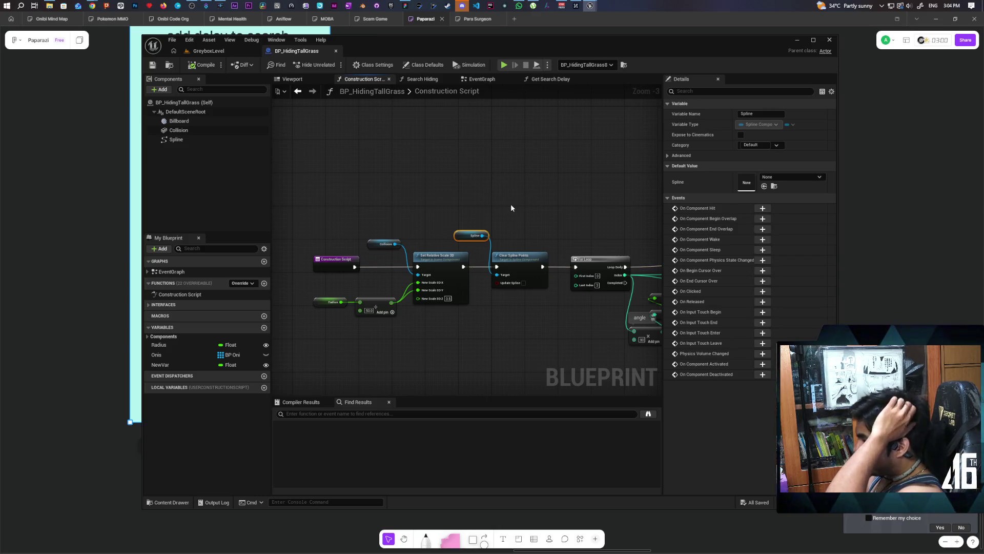
scroll(511, 204, down, 2)
mouse_move(525, 193)
mouse_down()
mouse_move(413, 170)
mouse_move(511, 158)
mouse_up()
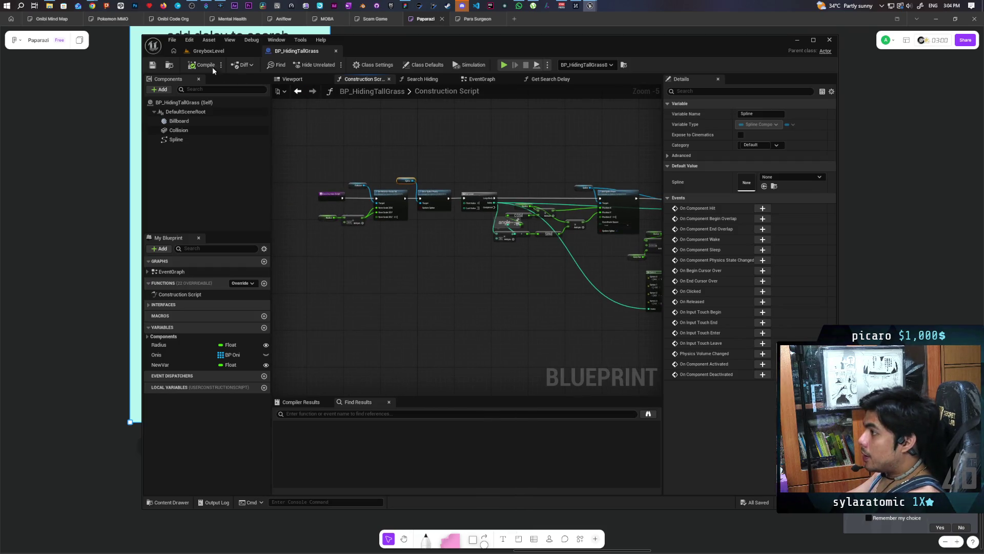
click(208, 51)
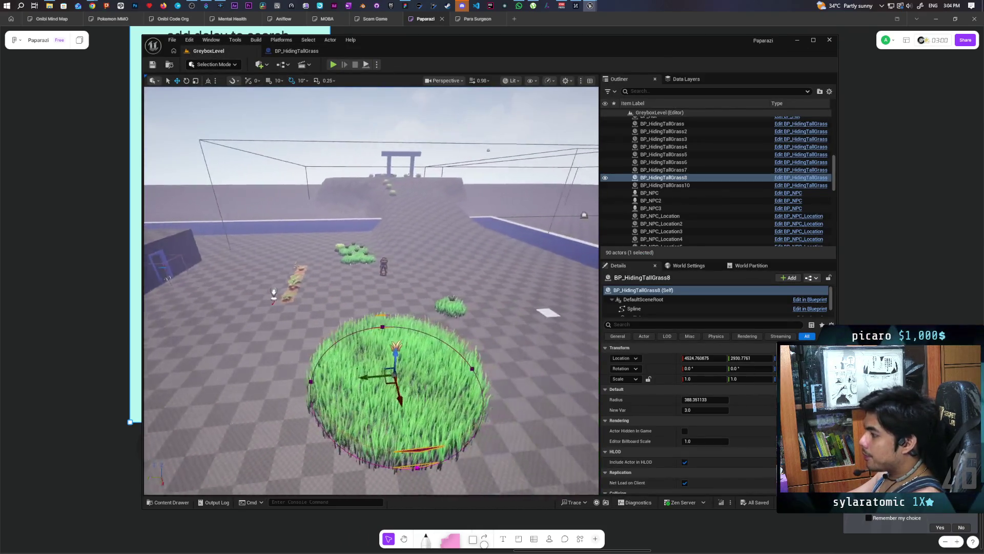
key(w)
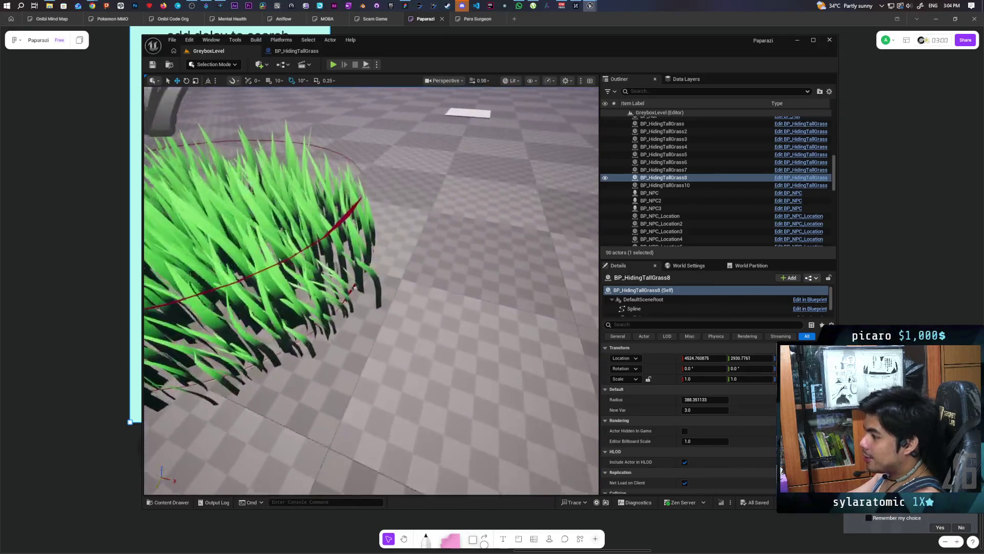
key(s)
key(w)
key(f)
click(403, 212)
key(w)
key(f)
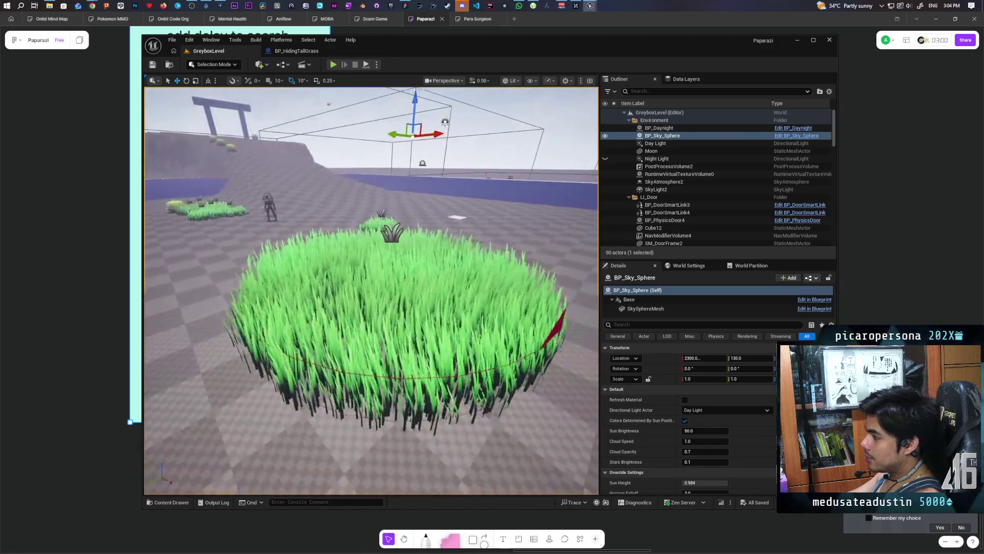
key(w)
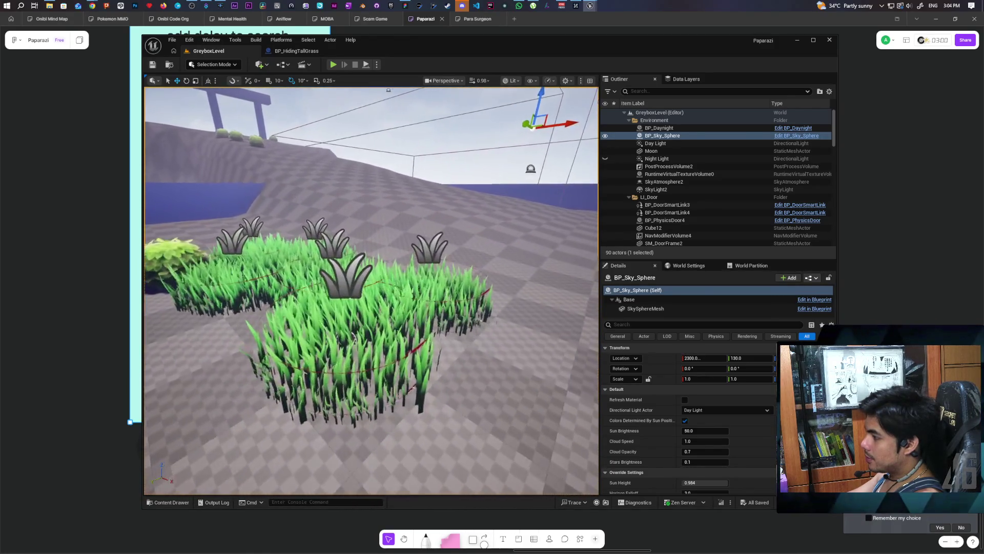
key(a)
key(d)
key(s)
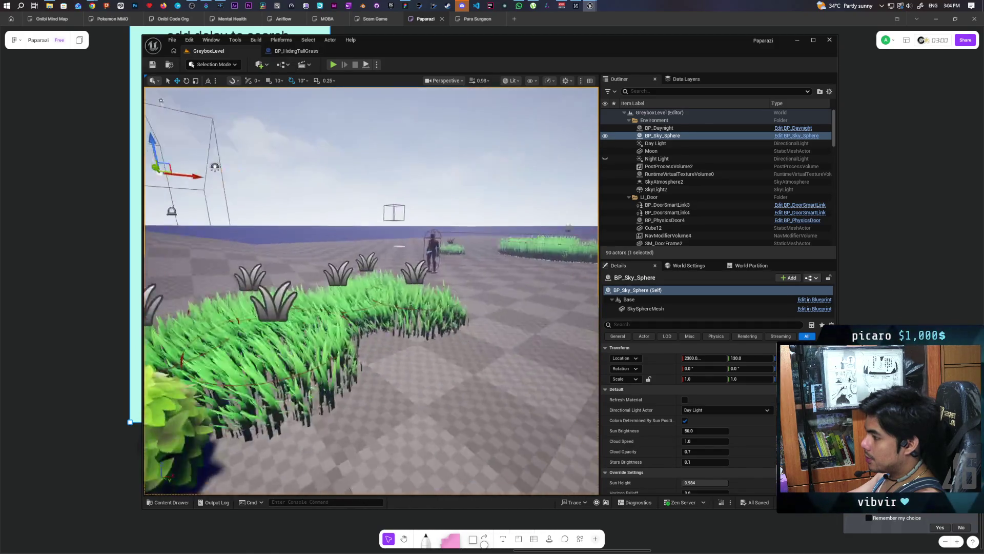
key(w)
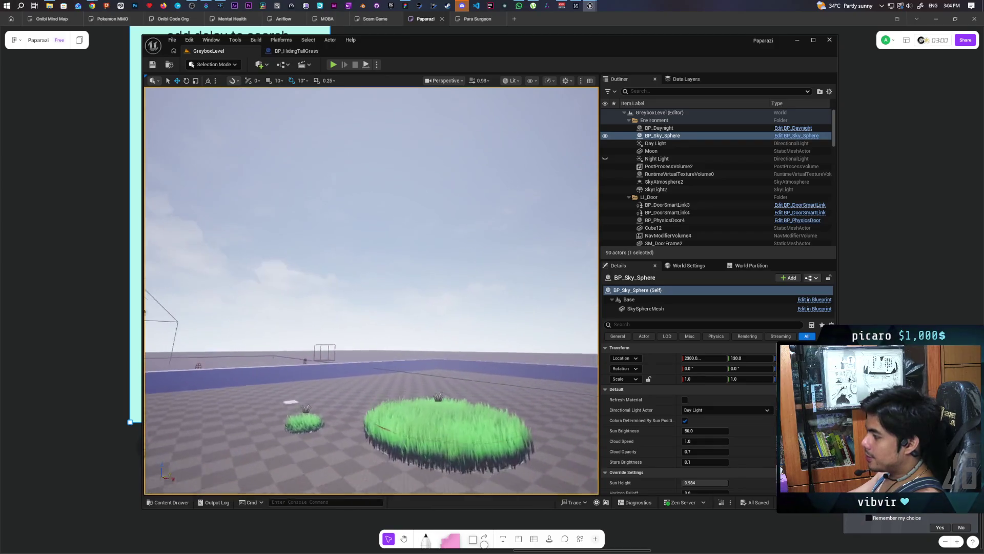
click(364, 309)
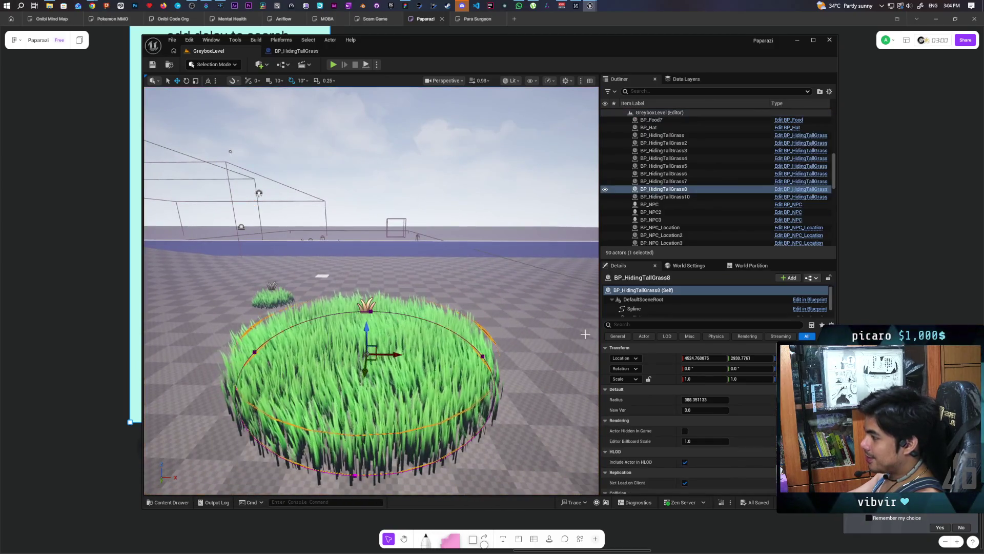
- Lower BP_HidingTallGrass8's Radius from 388.35 to about 255.6 and save the level
mouse_move(702, 401)
mouse_down()
mouse_move(690, 400)
mouse_move(706, 401)
mouse_up()
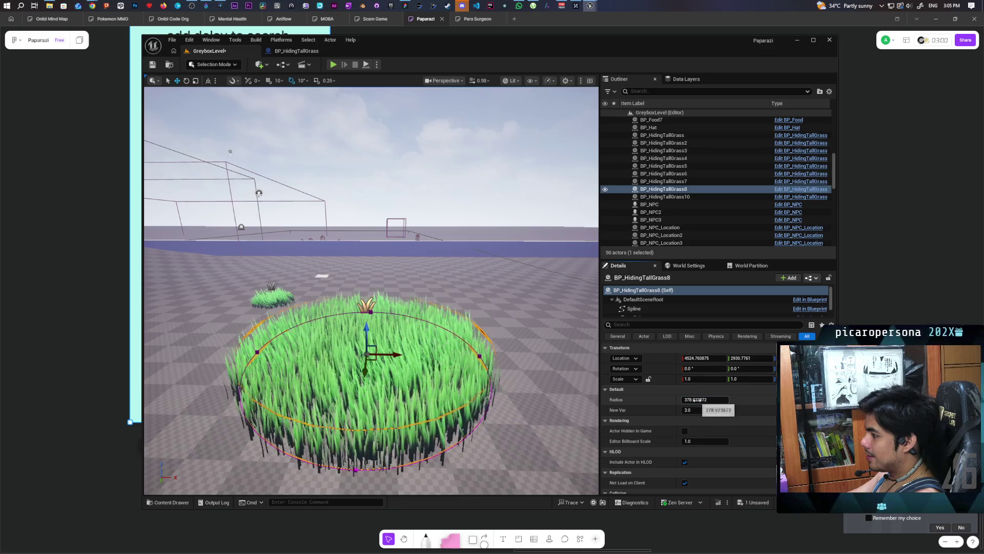
drag(705, 399, 697, 400)
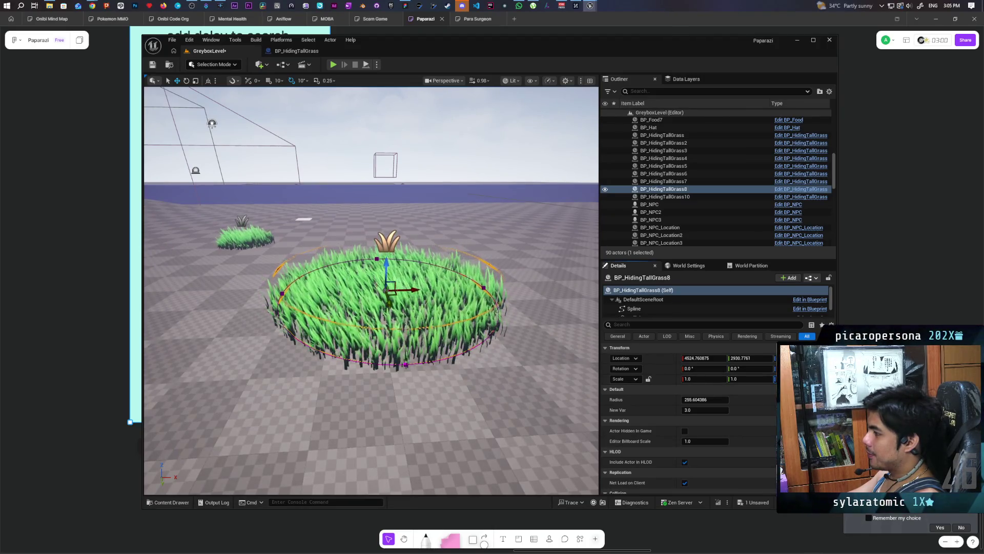
mouse_move(459, 361)
mouse_down()
mouse_move(441, 379)
mouse_move(421, 364)
mouse_move(250, 123)
mouse_up()
key(ctrl+s)
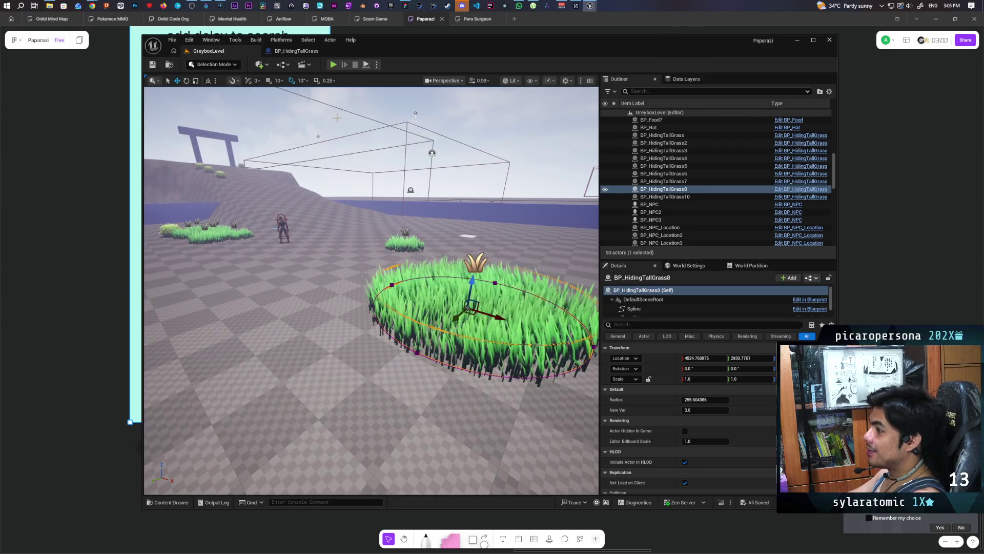
double_click(394, 37)
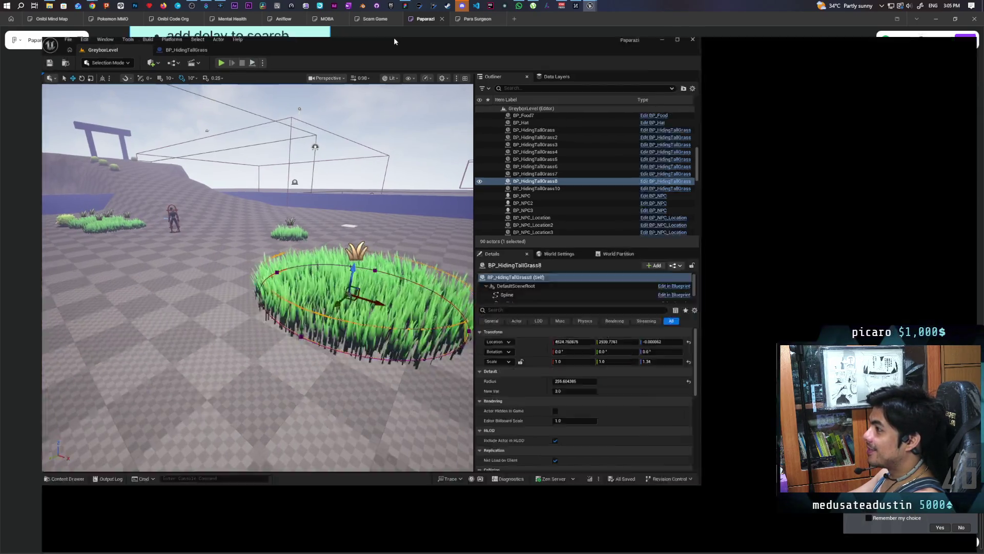
- Play-test the level, running the character past bushes onto the blue ledge, then stop
click(234, 41)
mouse_move(313, 197)
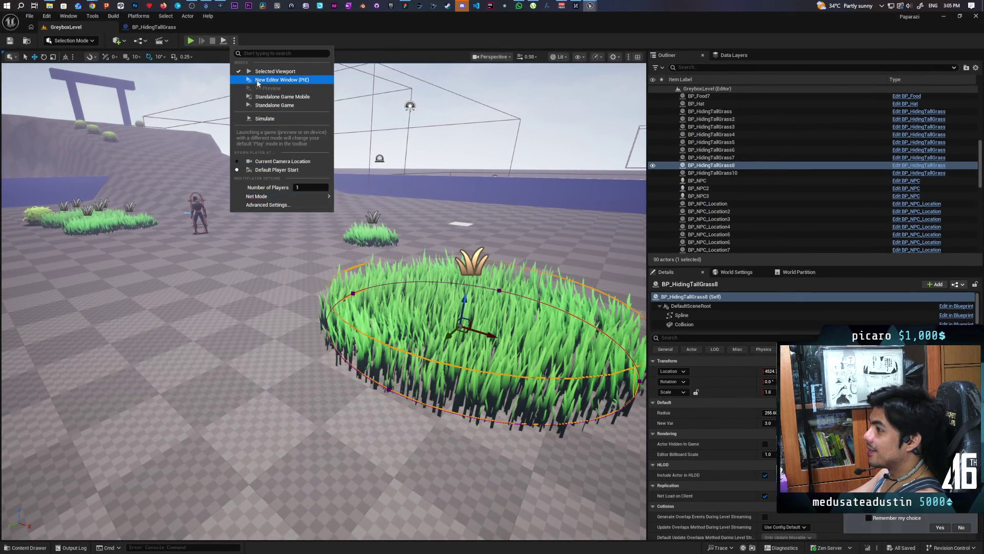
click(191, 41)
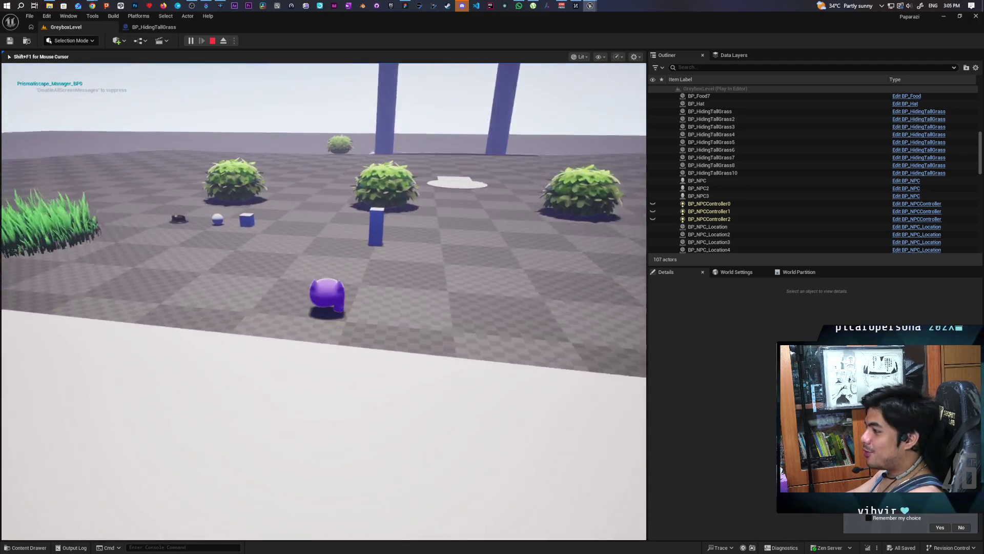
key(w)
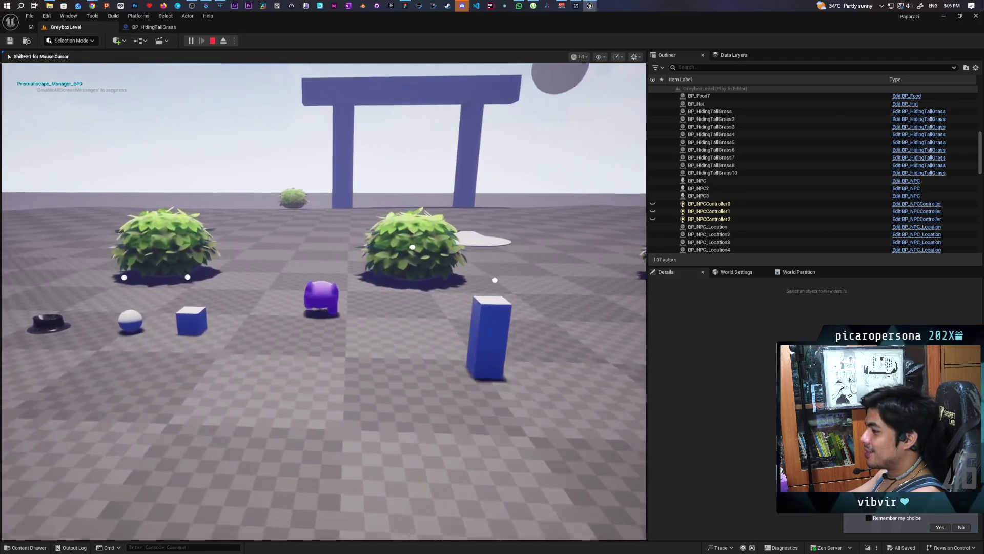
key(w)
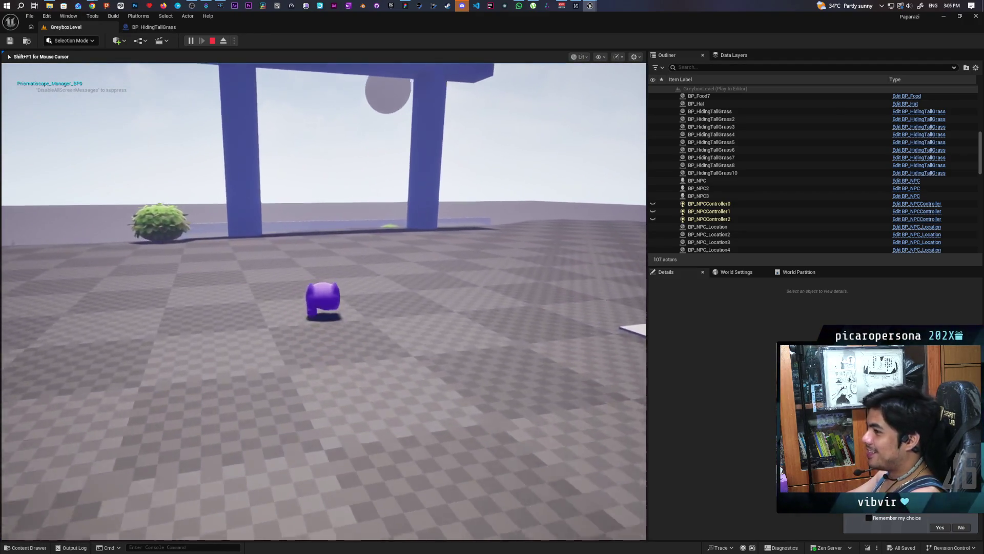
key(space)
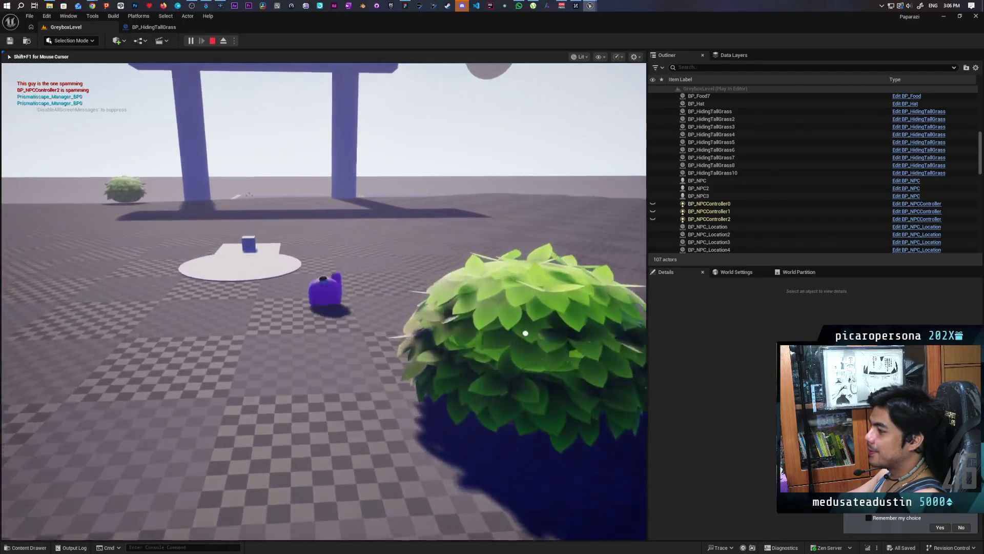
key(w)
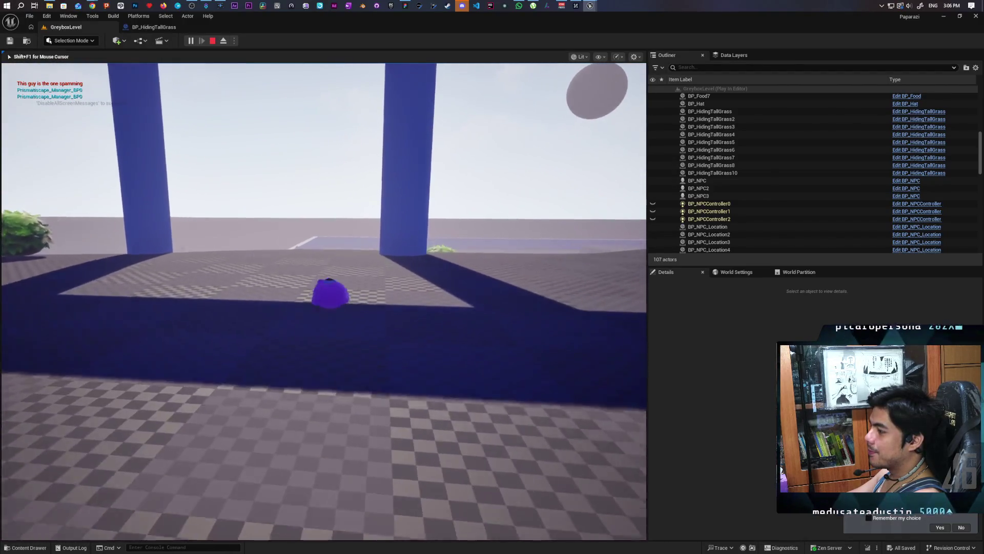
key(w)
key(w)
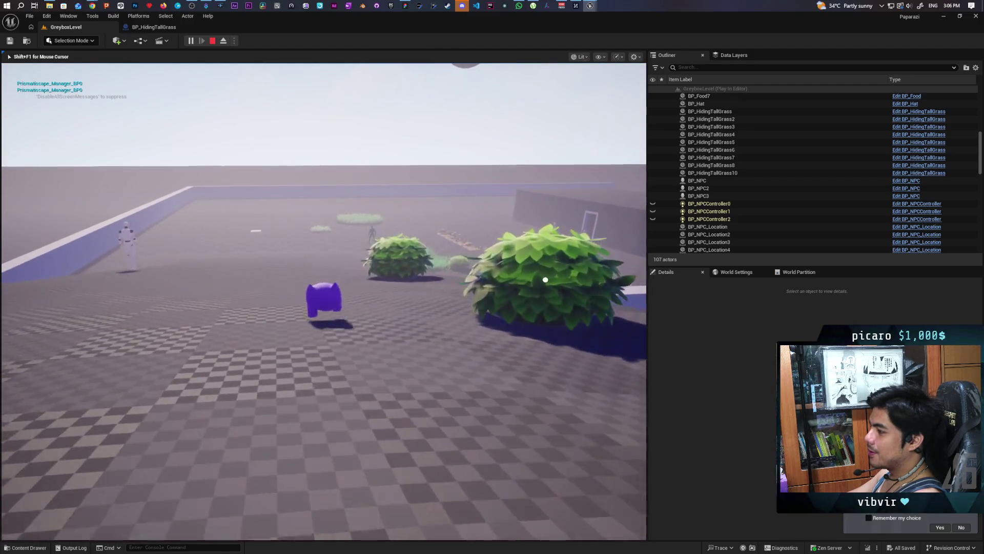
key(Escape)
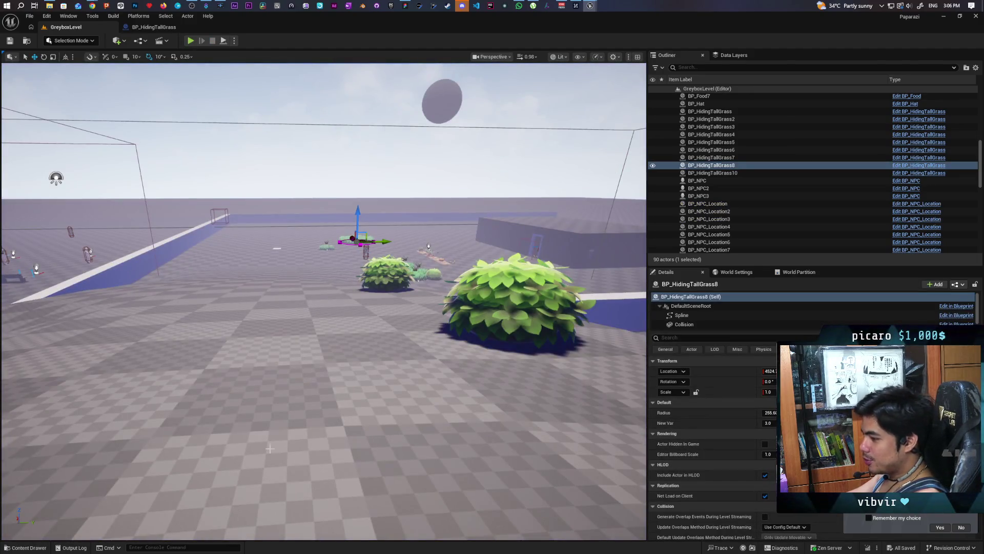
- Browse the Content Drawer to Content > ThirdPerson > Blueprints and open BP_Oni
click(25, 548)
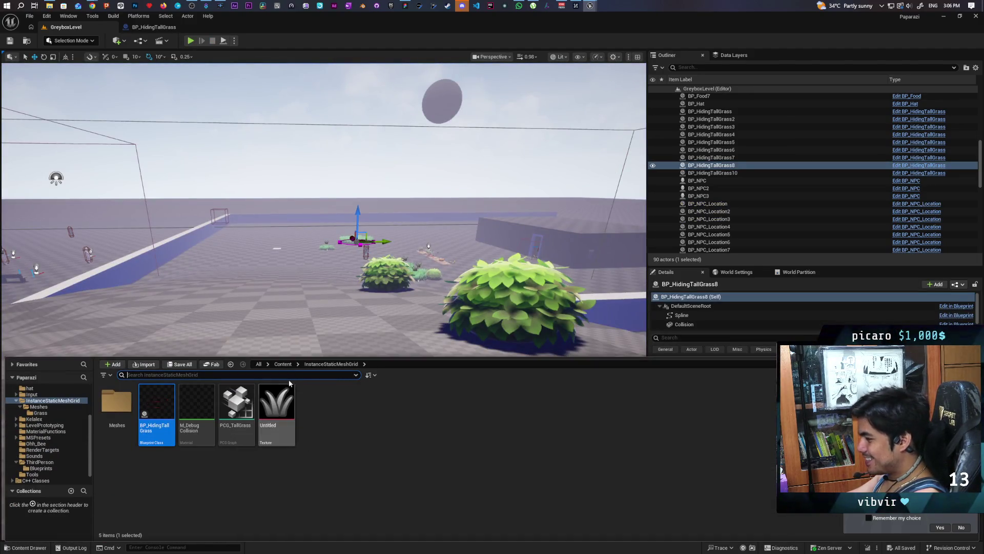
click(283, 364)
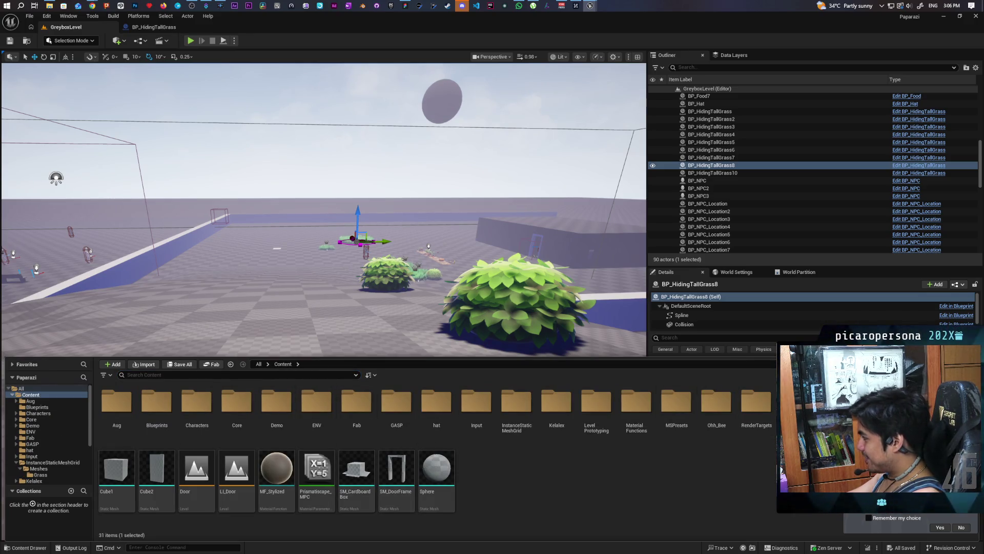
click(39, 450)
double_click(117, 405)
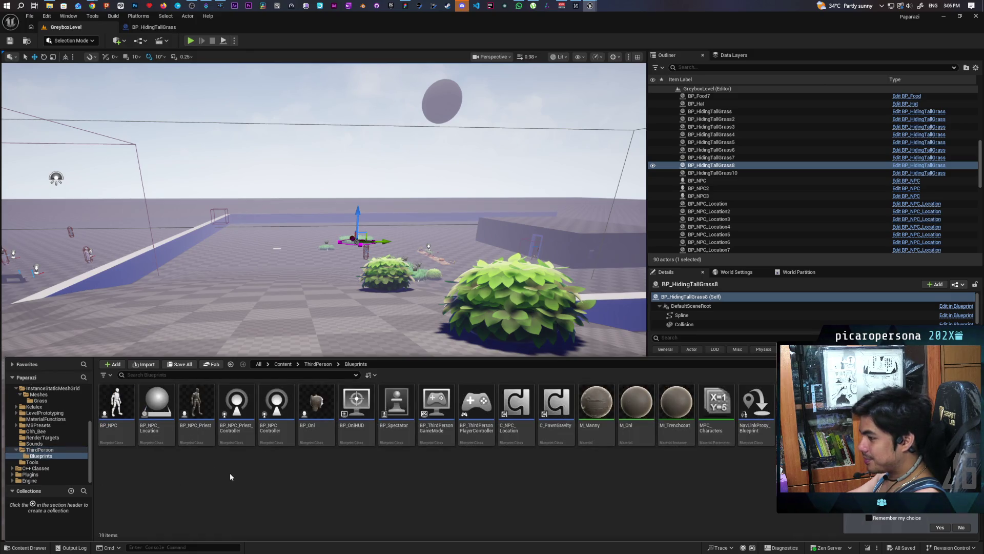
click(327, 418)
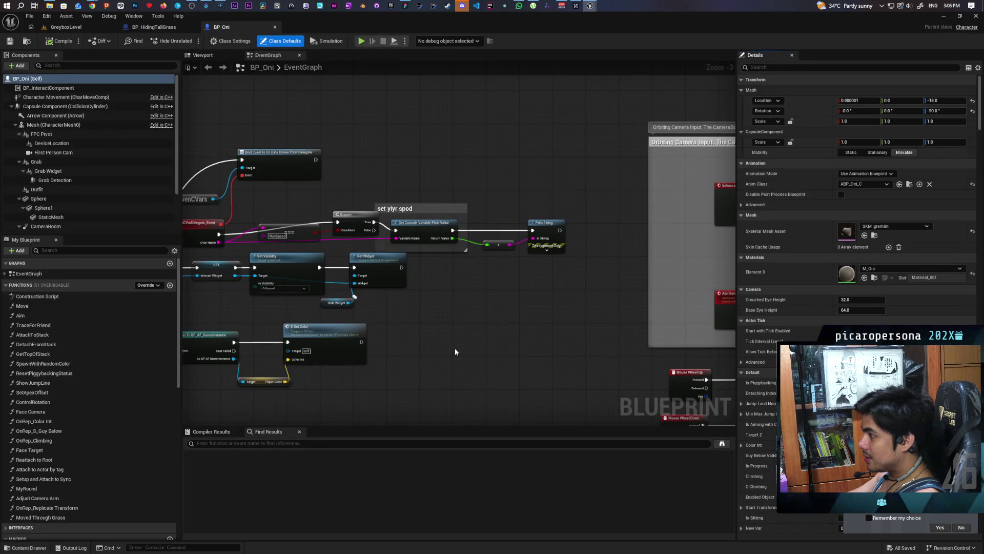
- Pan and zoom the Event Graph to the 'Mini launch at start of roll' comment box
mouse_move(448, 345)
mouse_down()
mouse_move(543, 311)
mouse_move(547, 297)
mouse_up()
scroll(474, 97, down, 5)
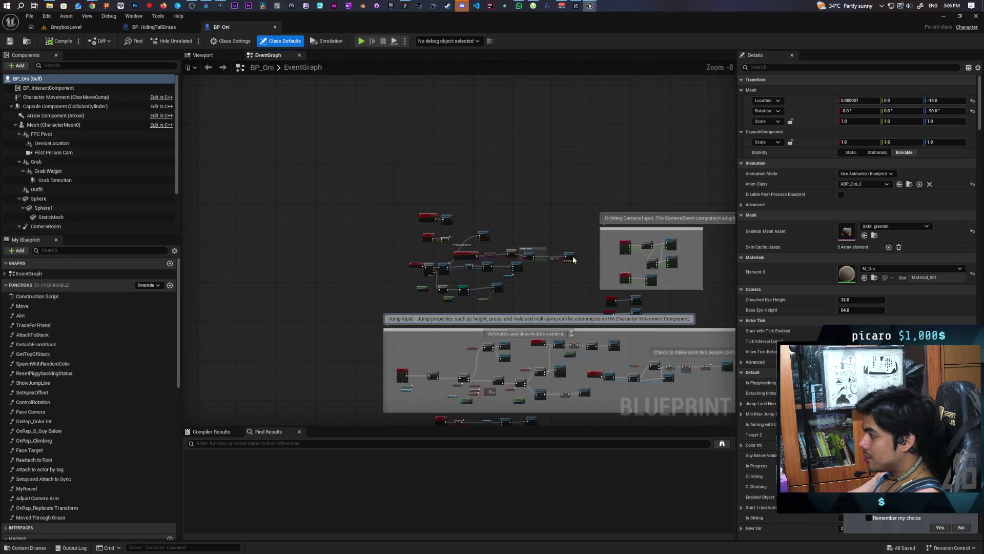
scroll(456, 250, up, 6)
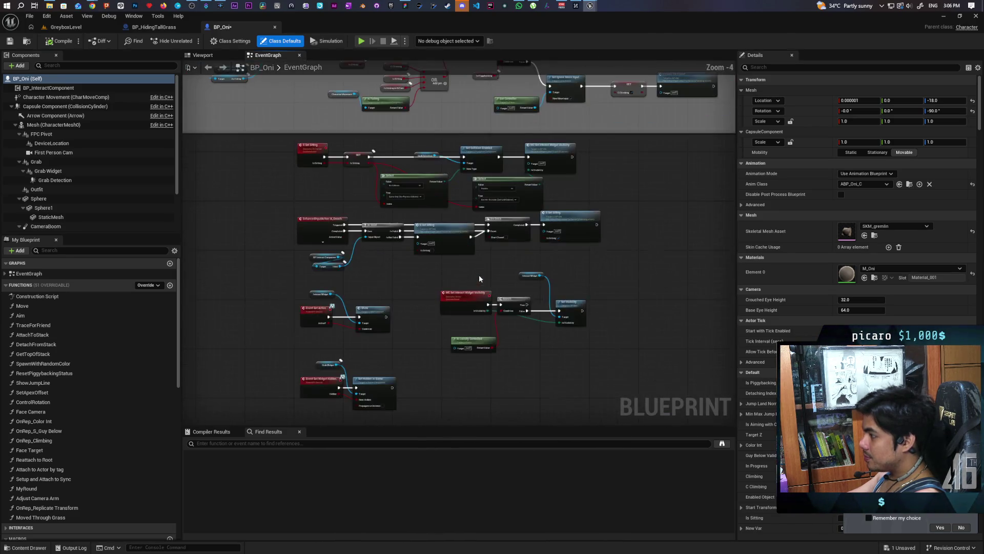
mouse_move(478, 302)
mouse_down()
mouse_move(580, 266)
mouse_move(508, 250)
mouse_up()
scroll(507, 241, down, 4)
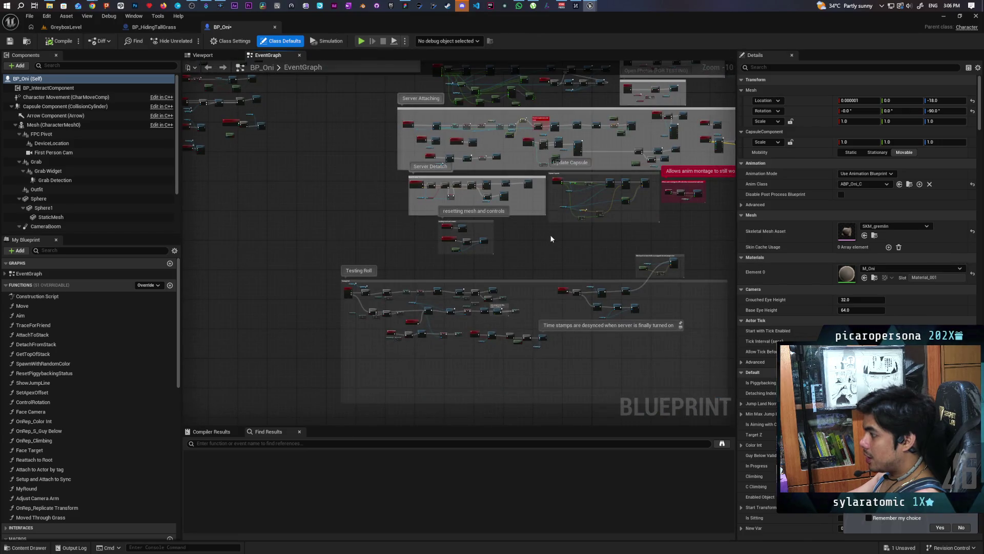
scroll(461, 207, up, 7)
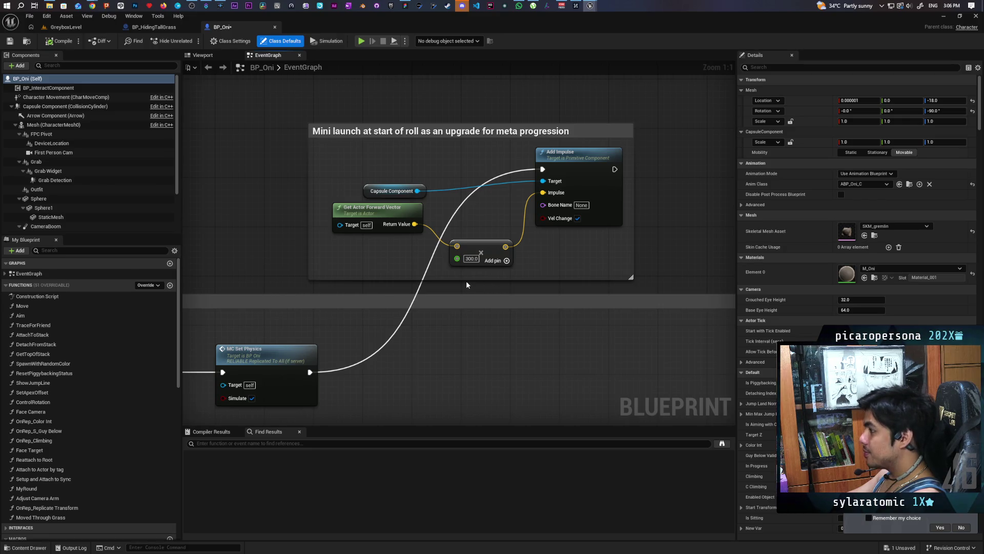
- Give the roll-impulse math node a second float input of 2.5, then compile and save BP_Oni
click(506, 260)
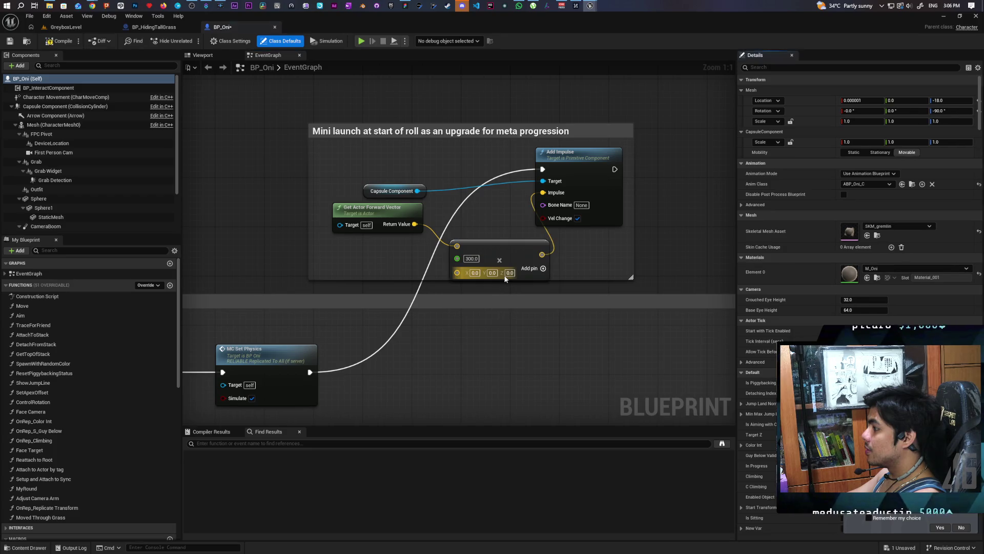
right_click(457, 272)
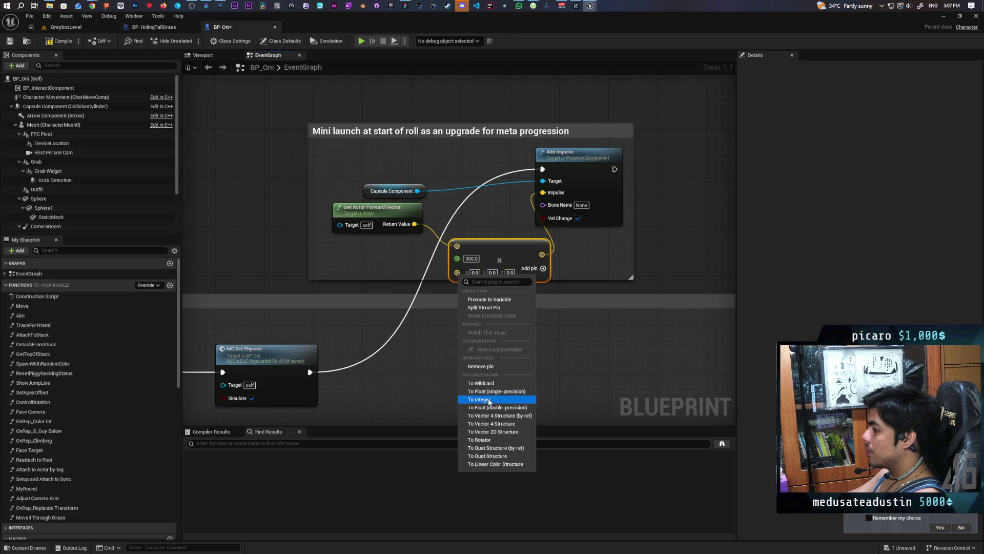
click(503, 392)
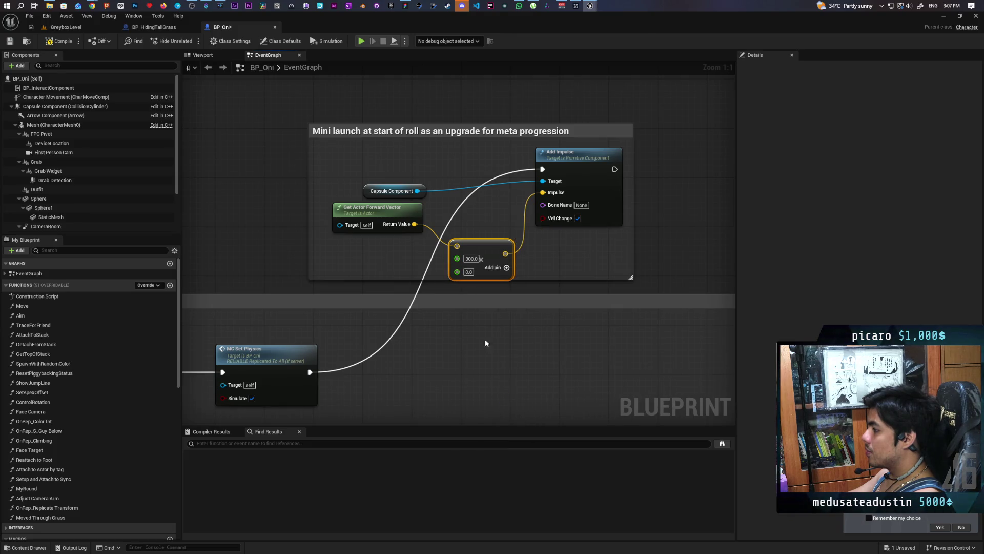
click(655, 239)
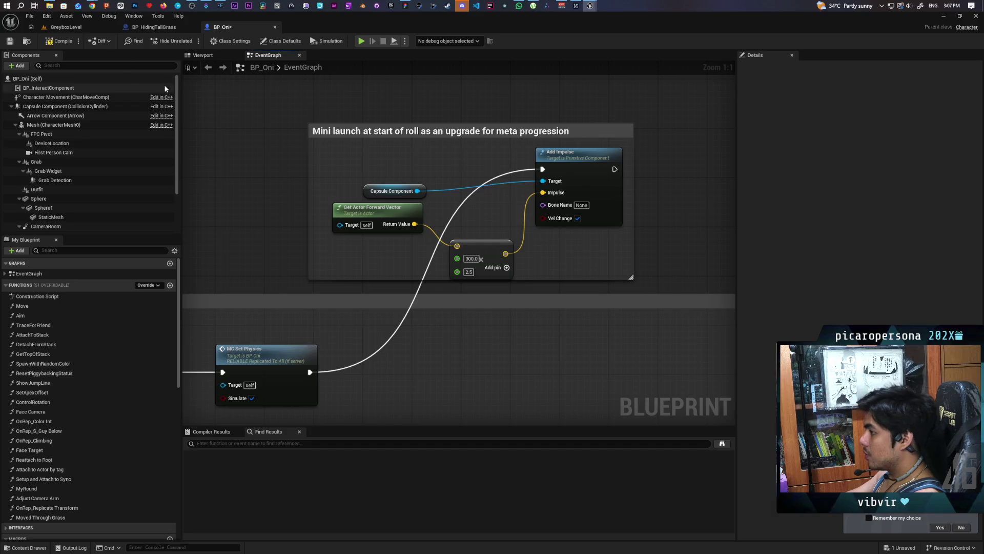
click(81, 41)
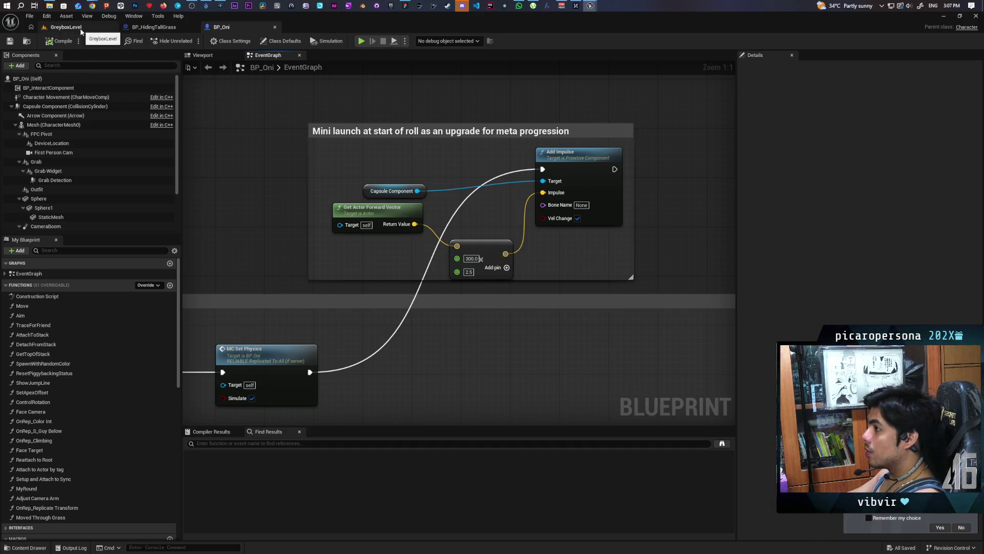
click(80, 31)
- Start a play session and run the character past the blue pillars toward the tall grass, jumping
click(190, 41)
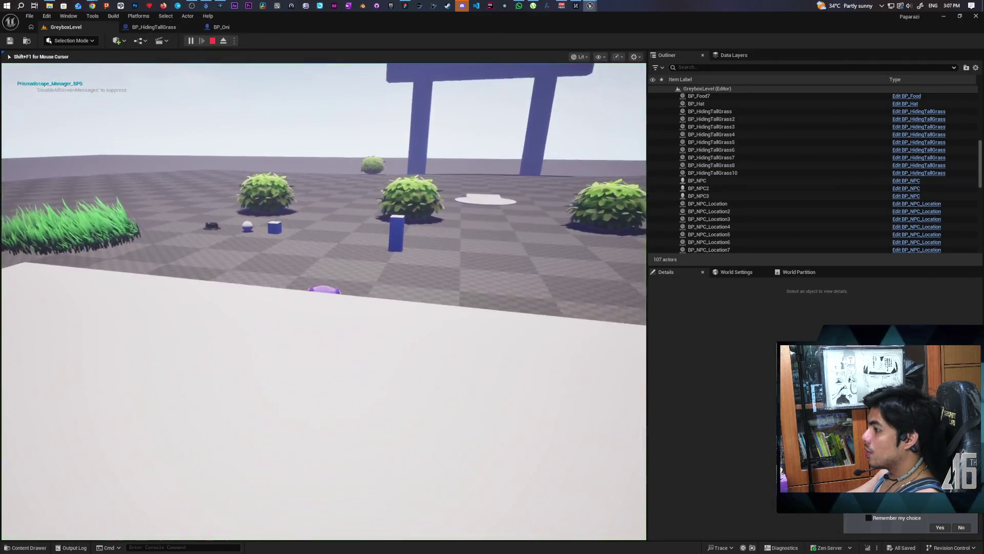
key(w)
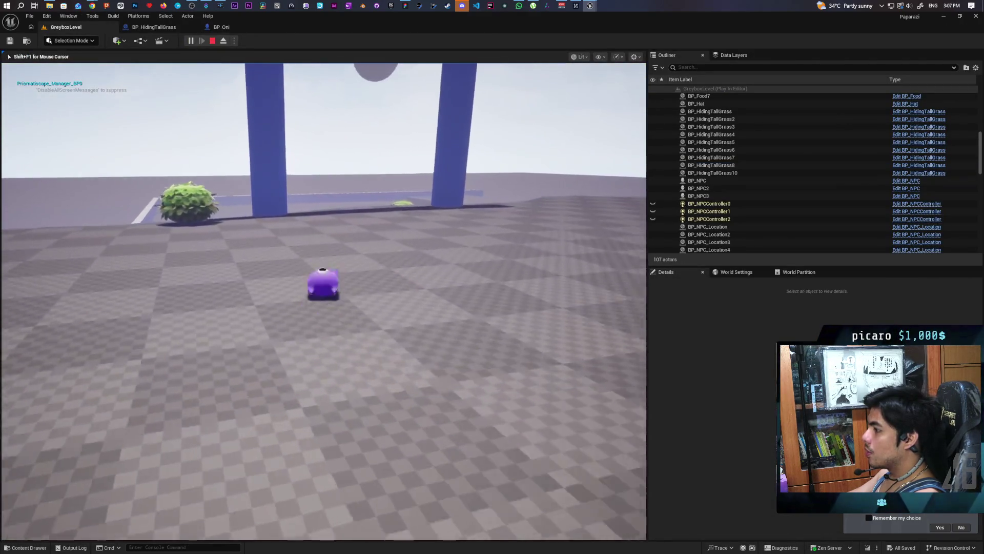
key(w)
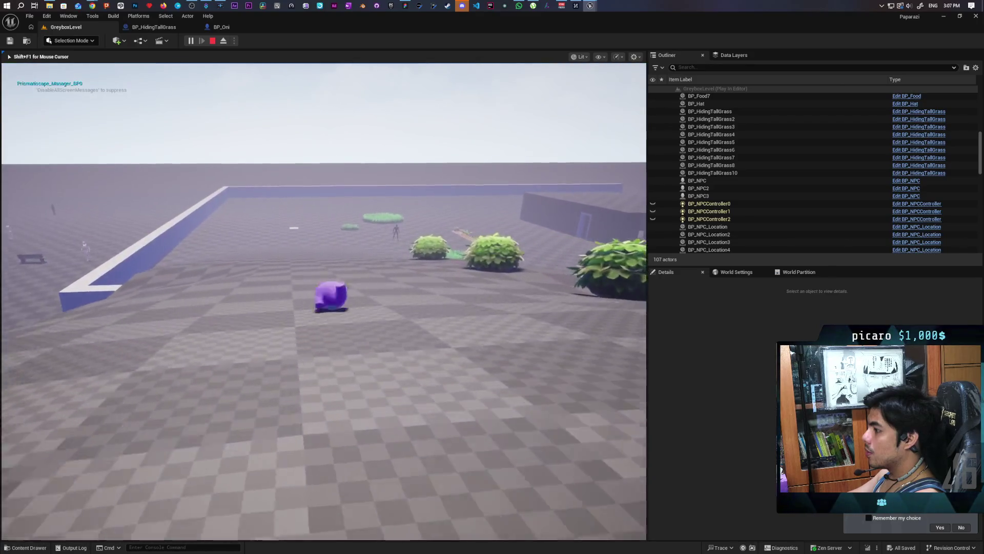
key(w)
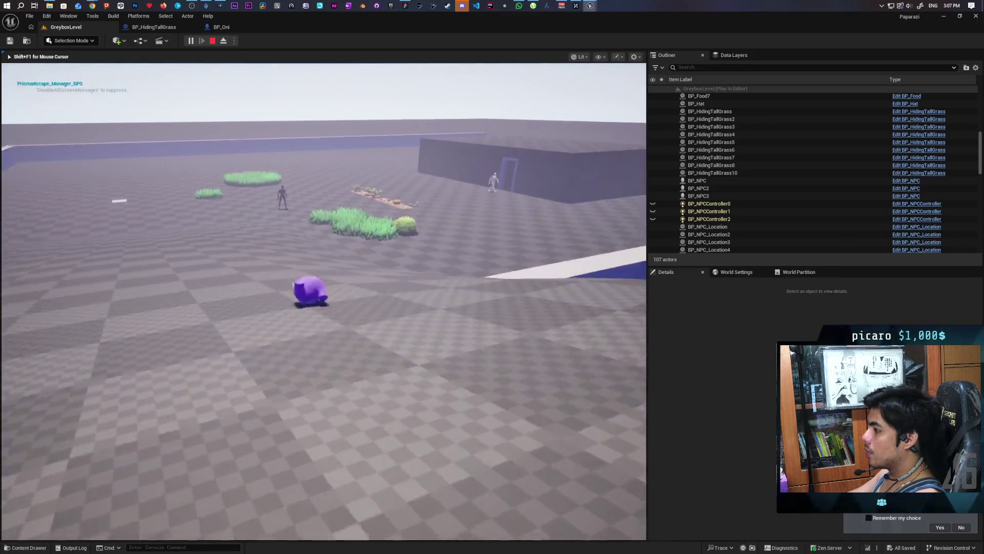
key(space)
- Walk the character deep into the round tall-grass patch, then back it out slightly
key(w)
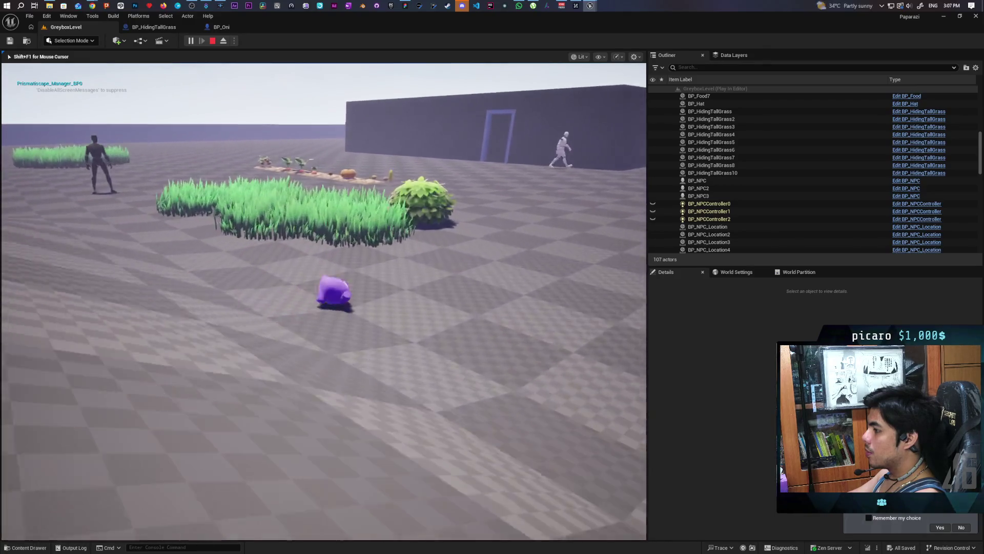
key(w)
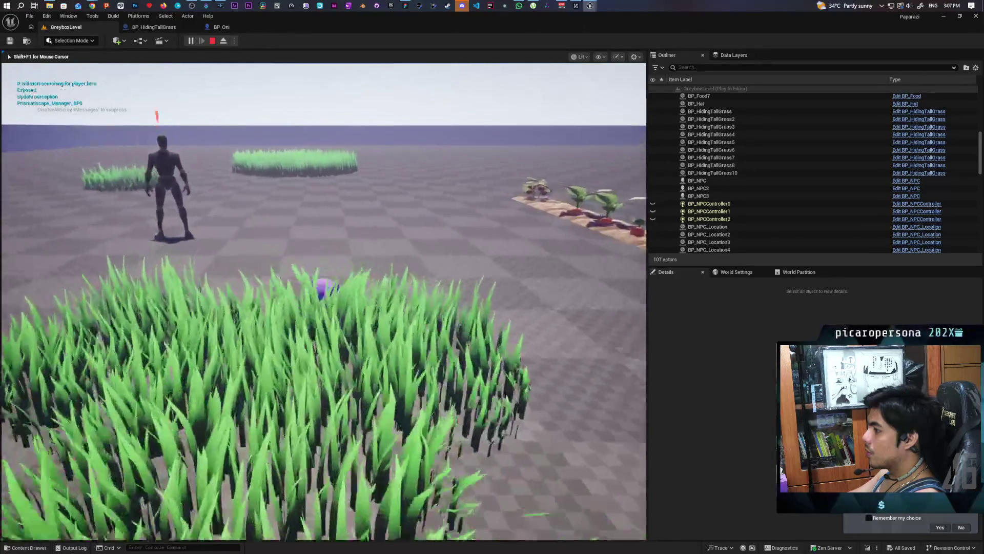
key(w)
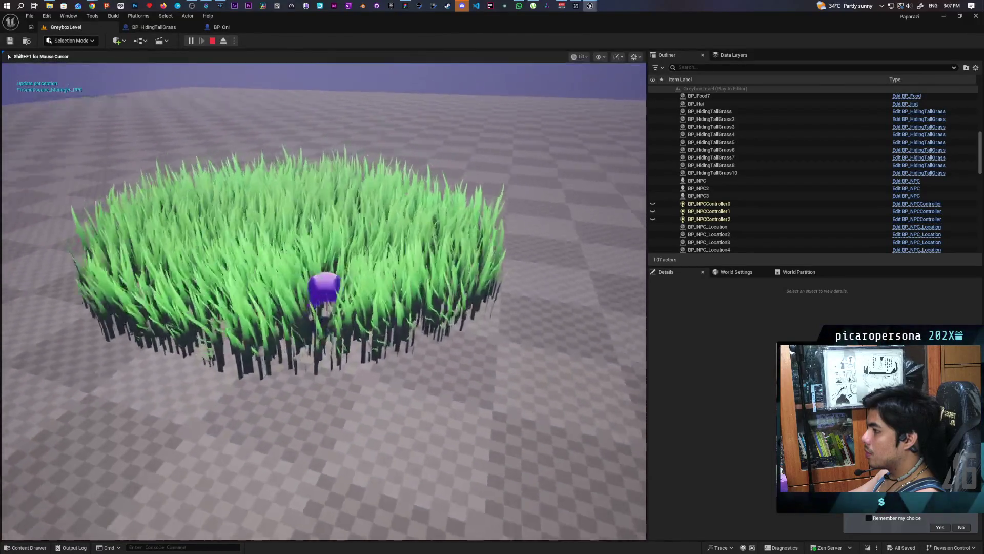
key(s)
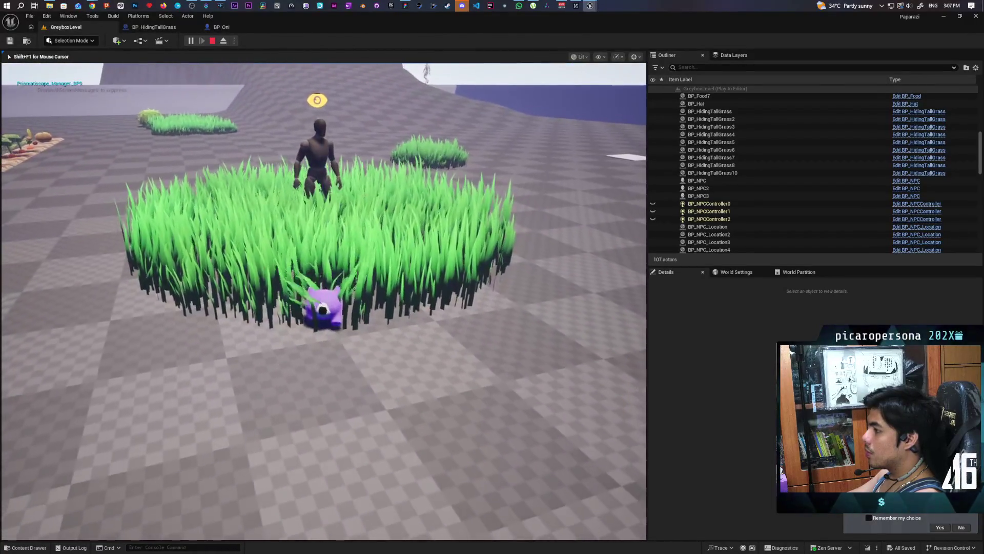
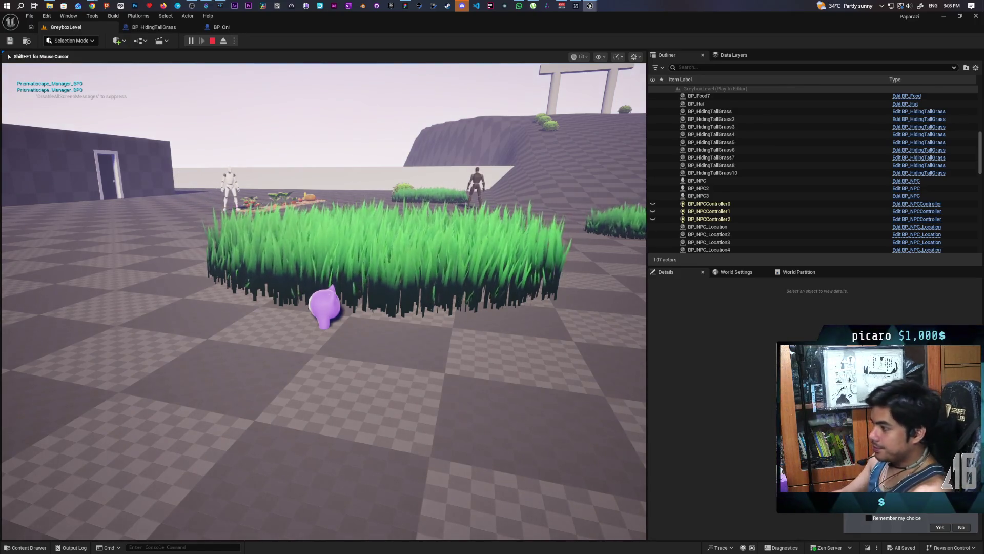
- Walk the character deep into the tall grass in Play-In-Editor, then stop the playtest
key(w)
key(w)
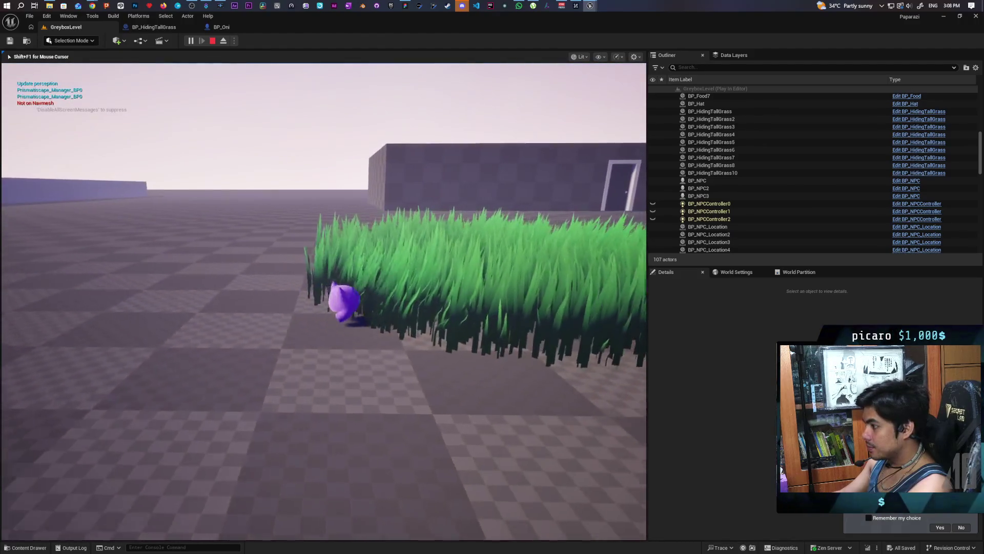
key(w)
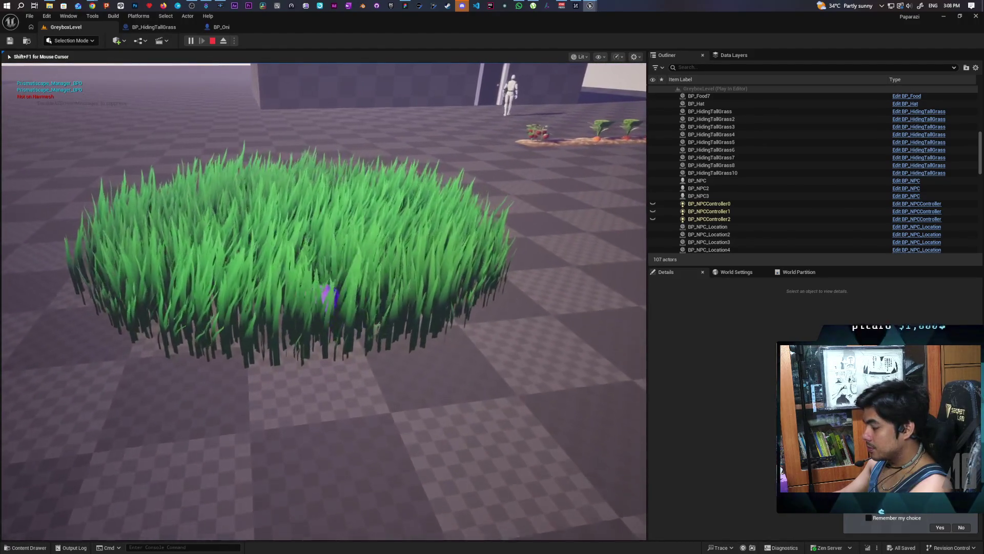
key(w)
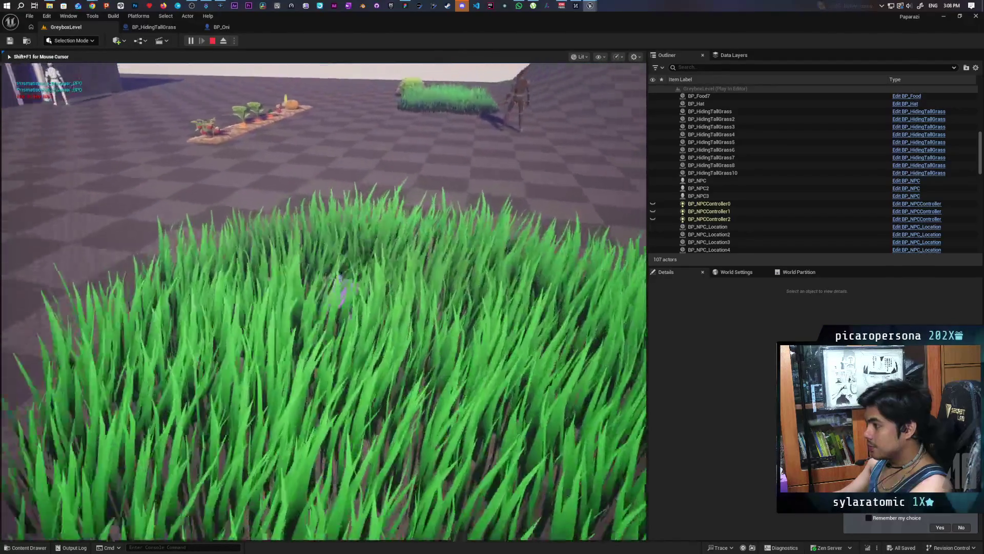
key(w)
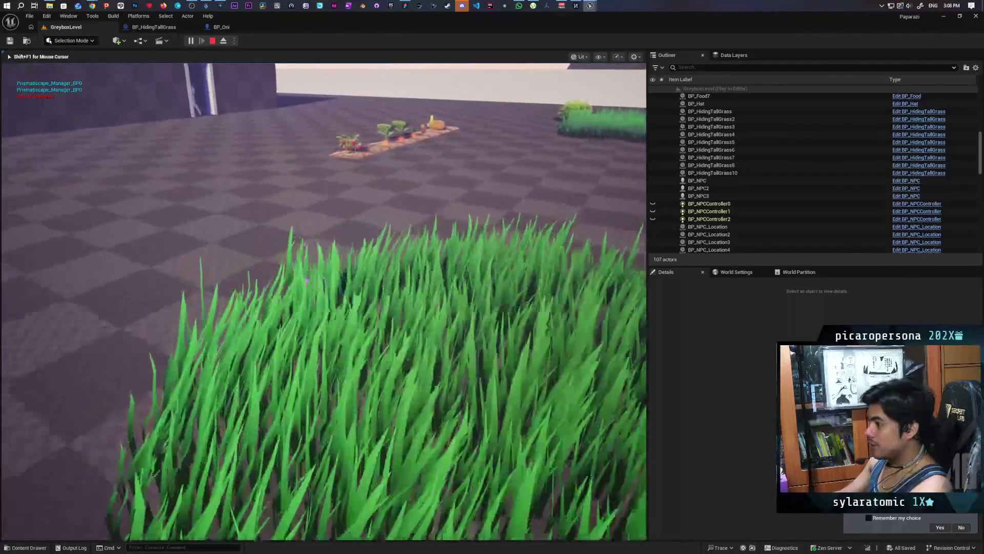
key(w)
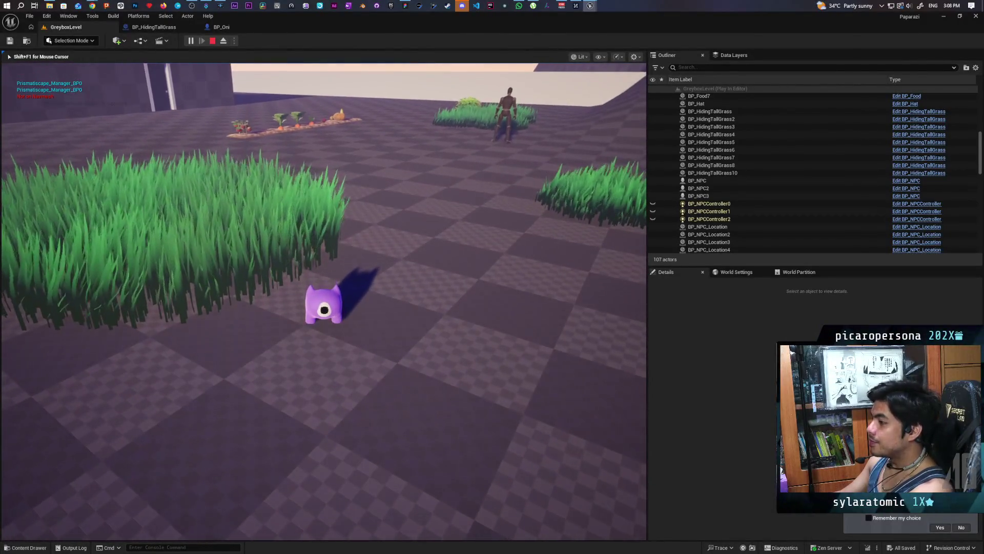
key(Escape)
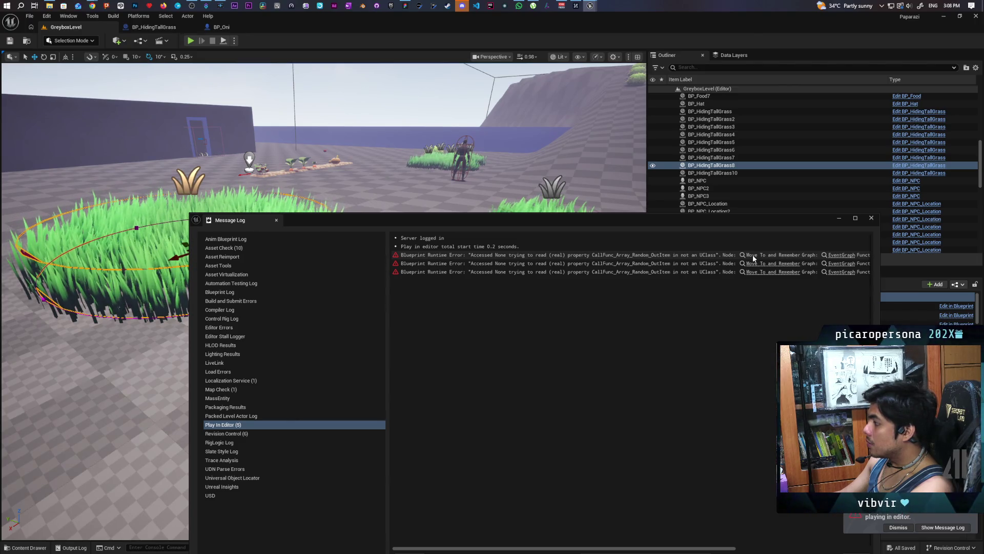
- Jump from the runtime error to BP_NPCController's graph and pan to the nodes around RANDOM
click(753, 255)
drag(595, 230, 511, 397)
mouse_move(515, 342)
mouse_down()
mouse_move(739, 251)
mouse_move(698, 256)
mouse_move(703, 269)
mouse_up()
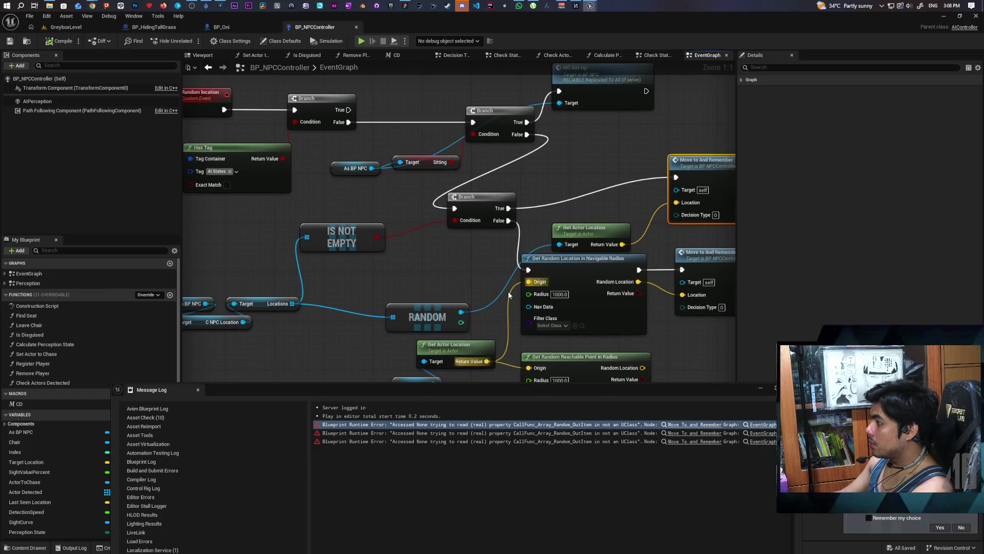
mouse_move(475, 296)
mouse_down()
mouse_move(501, 285)
mouse_move(516, 293)
mouse_move(423, 299)
mouse_move(446, 280)
mouse_move(415, 281)
mouse_move(402, 302)
mouse_up()
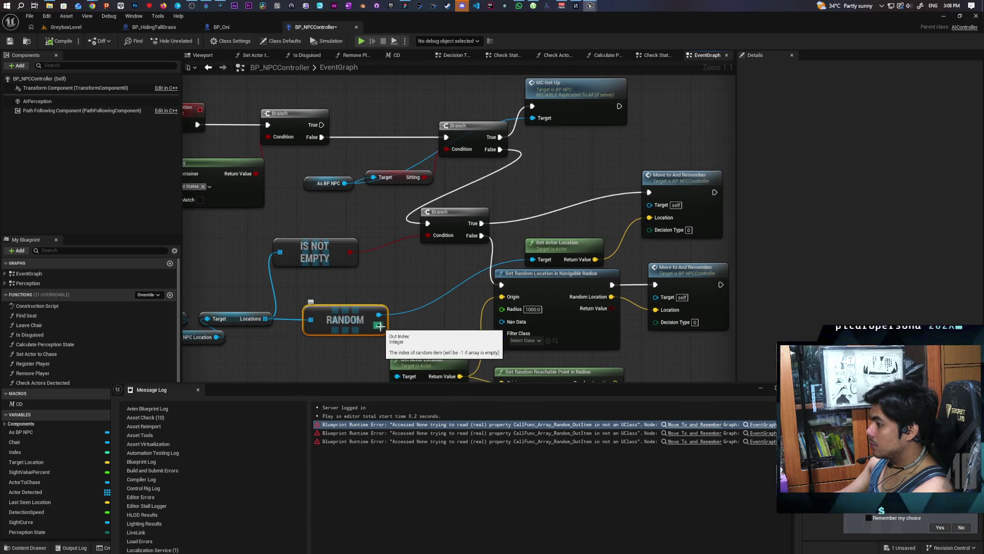
mouse_move(392, 341)
mouse_down()
mouse_move(354, 303)
mouse_move(390, 308)
mouse_move(375, 254)
mouse_up()
- Feed a > comparison after RANDOM into a new Branch, False to Get Random Location, then playtest
text(>)
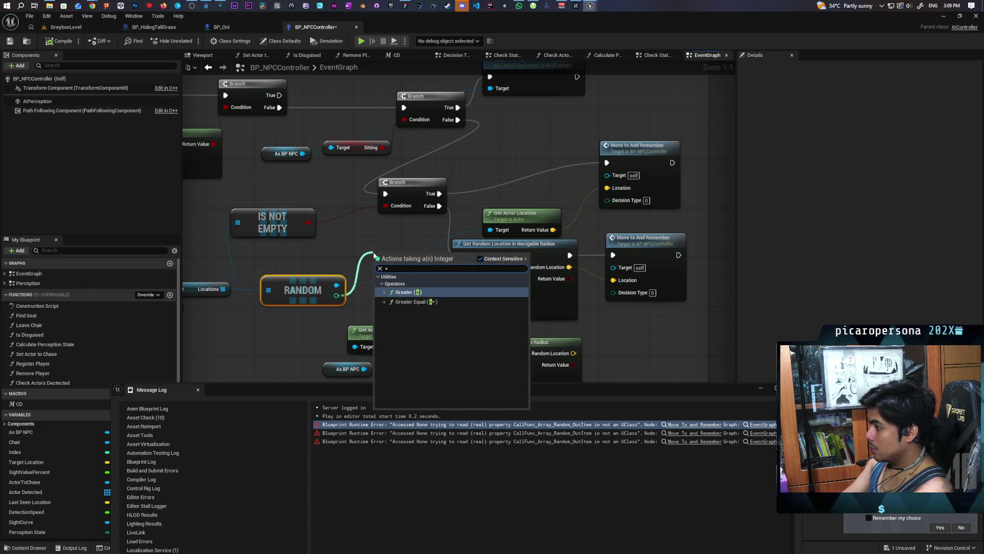
key(Return)
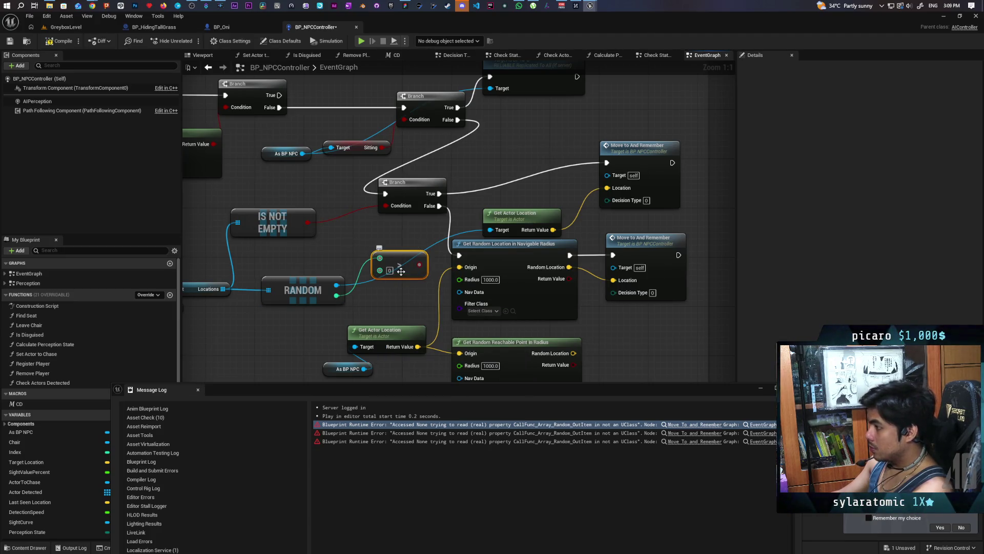
click(475, 190)
mouse_move(420, 265)
mouse_down()
mouse_move(493, 195)
mouse_move(493, 183)
mouse_up()
mouse_move(520, 181)
mouse_down()
mouse_move(518, 161)
mouse_move(607, 163)
mouse_up()
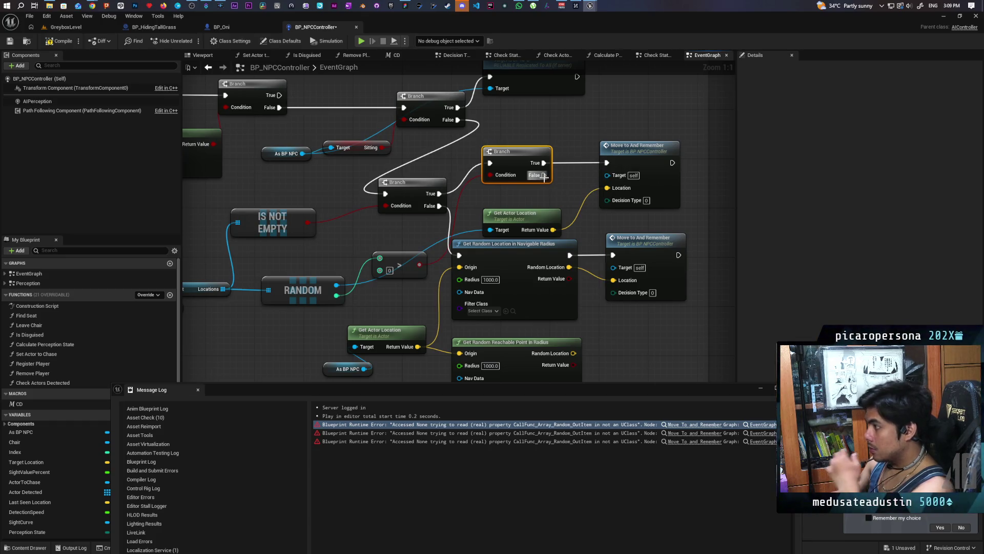
mouse_move(544, 175)
mouse_down()
mouse_move(462, 220)
mouse_move(459, 255)
mouse_up()
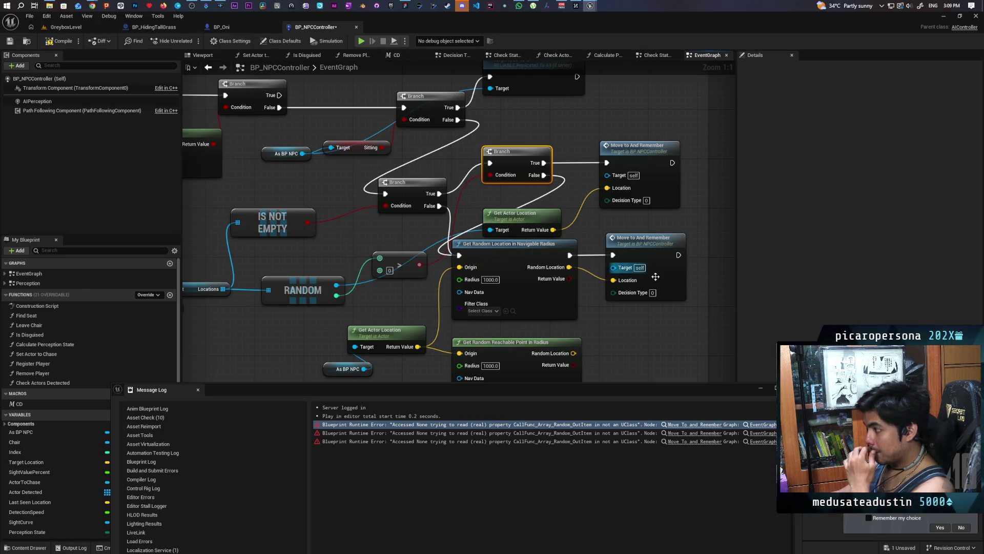
scroll(462, 256, down, 1)
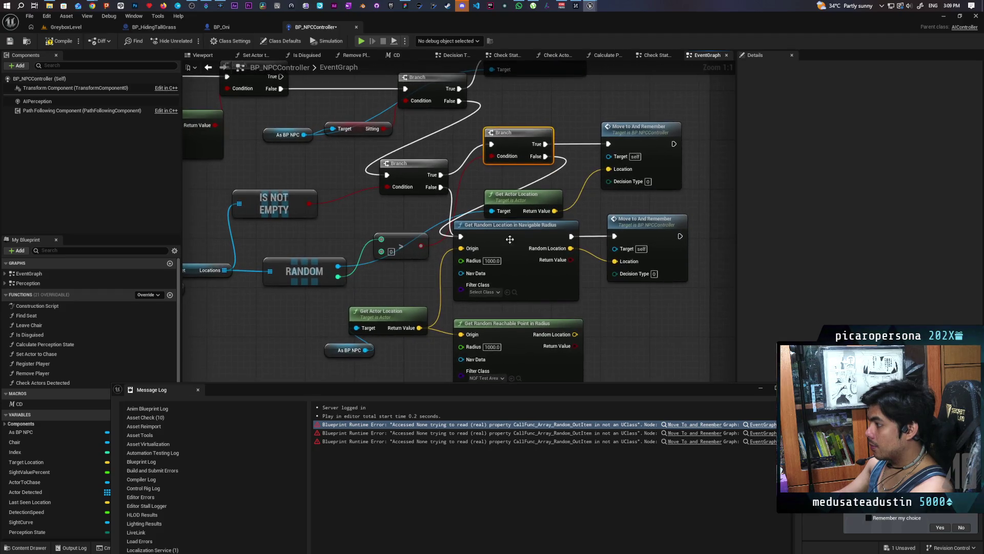
scroll(328, 195, down, 2)
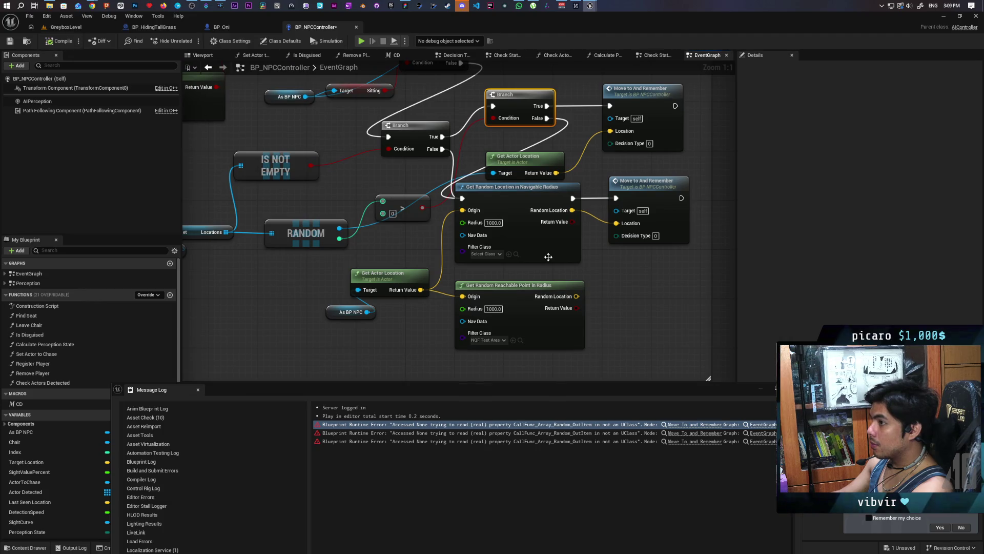
click(361, 41)
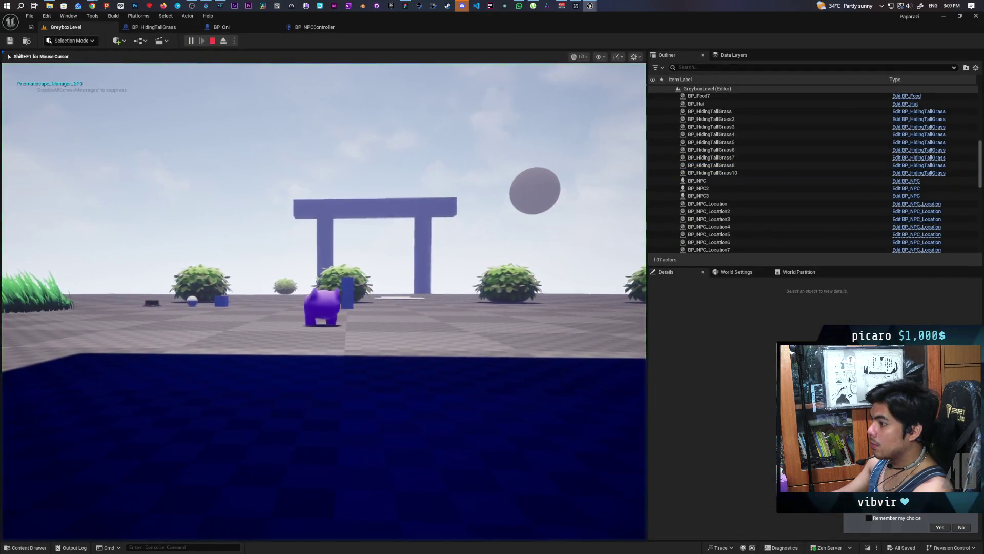
- Walk the character past the gate toward the bushes, stop, and jump to Move To and Remember
key(w)
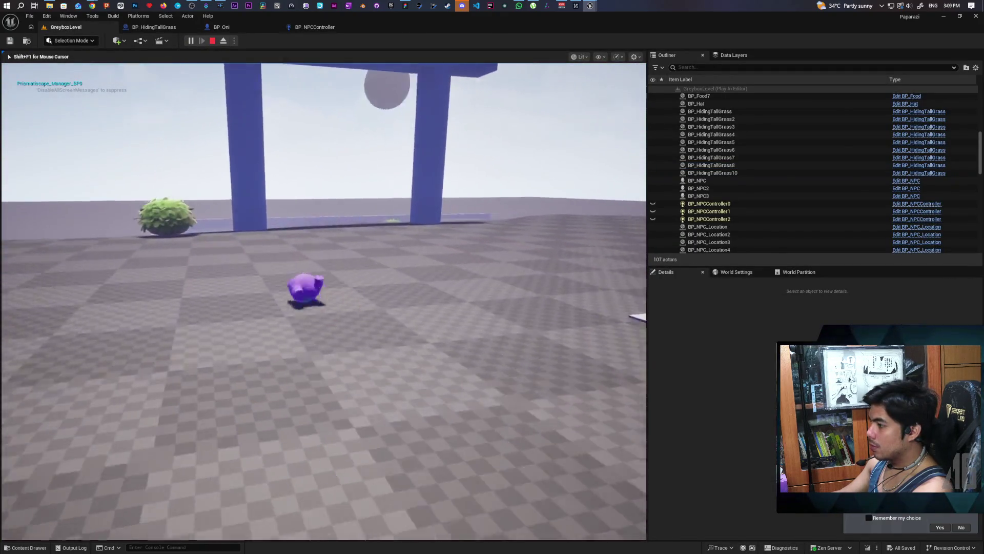
key(w)
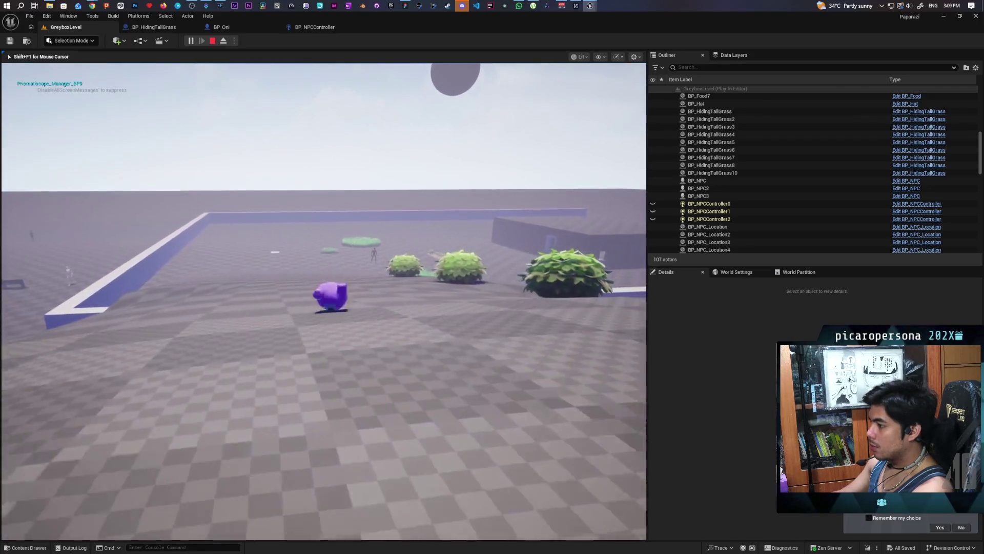
key(w)
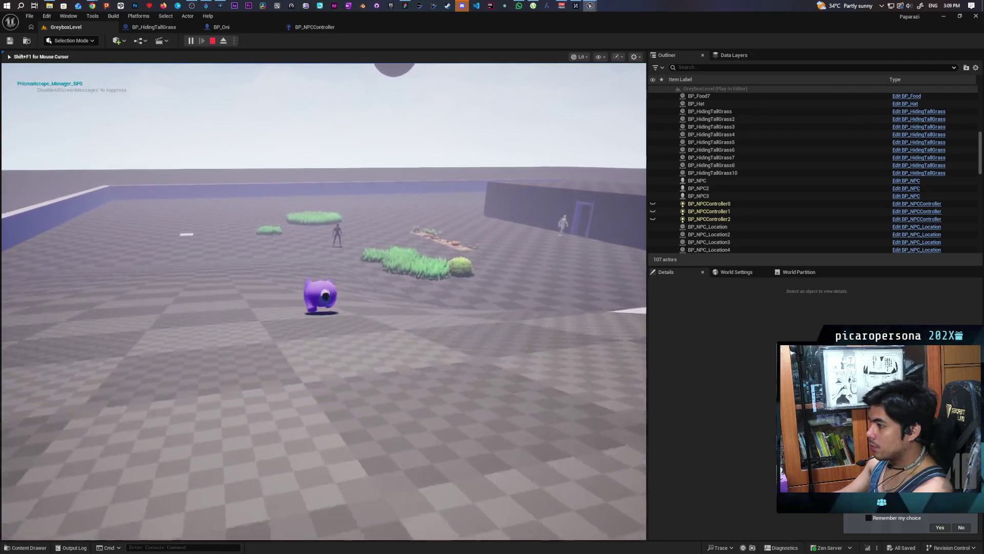
key(Escape)
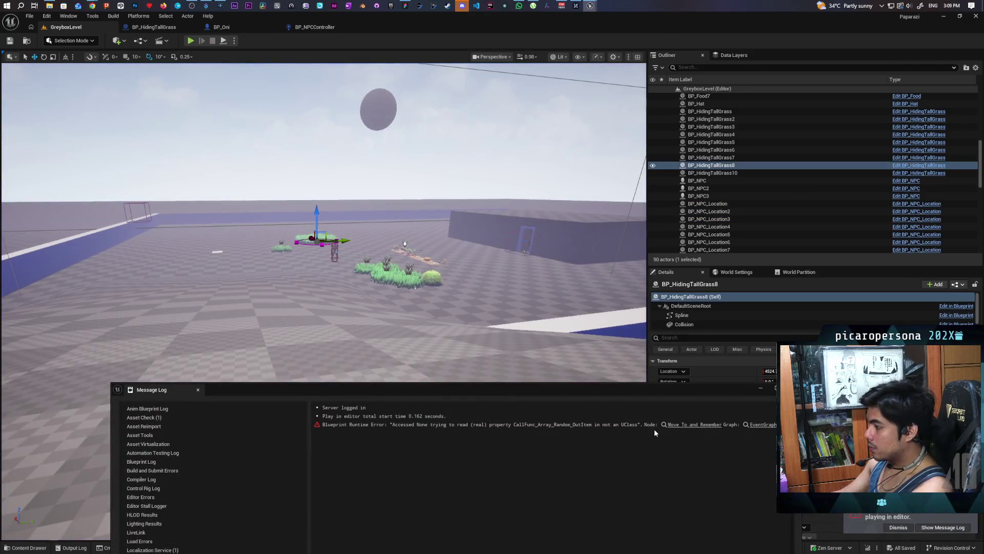
click(676, 425)
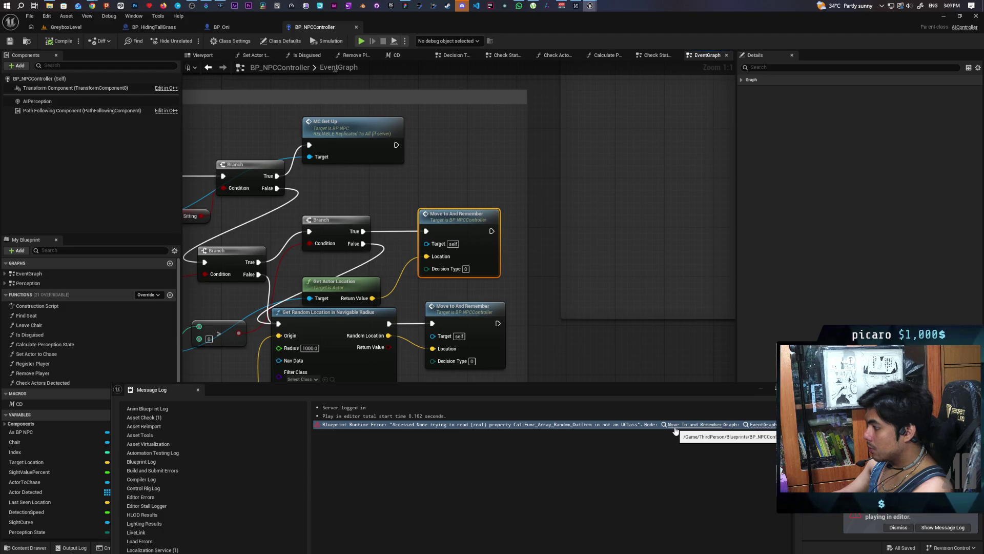
- Replace the extra Branch with Is Valid: Is Valid to Move To and Remember, Is Not Valid to the location lookup
mouse_move(550, 344)
mouse_down()
mouse_move(658, 260)
mouse_move(730, 292)
mouse_up()
mouse_move(445, 273)
mouse_down()
mouse_move(444, 306)
mouse_move(433, 306)
mouse_up()
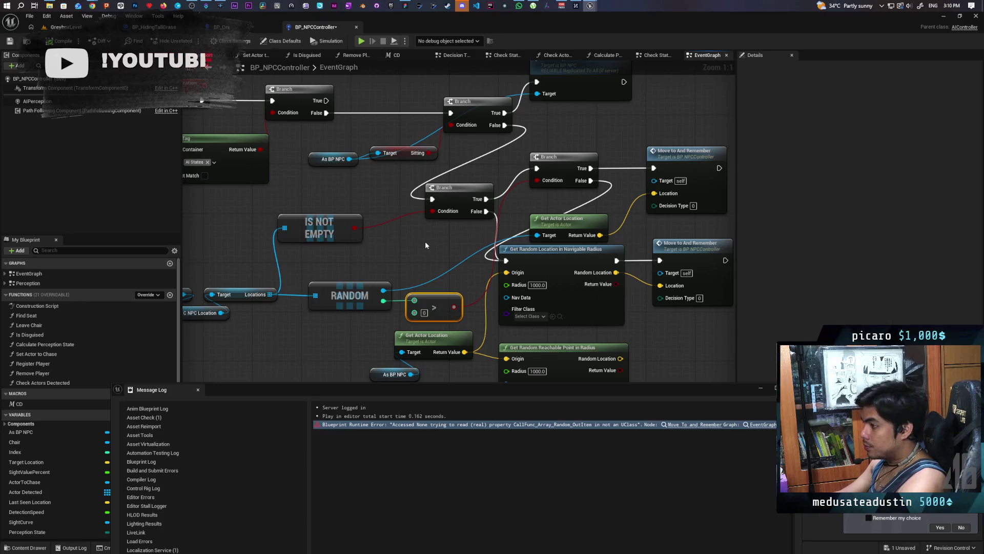
key(ctrl+v)
mouse_move(466, 245)
mouse_down()
mouse_move(419, 237)
mouse_move(566, 173)
mouse_up()
click(564, 181)
key(Delete)
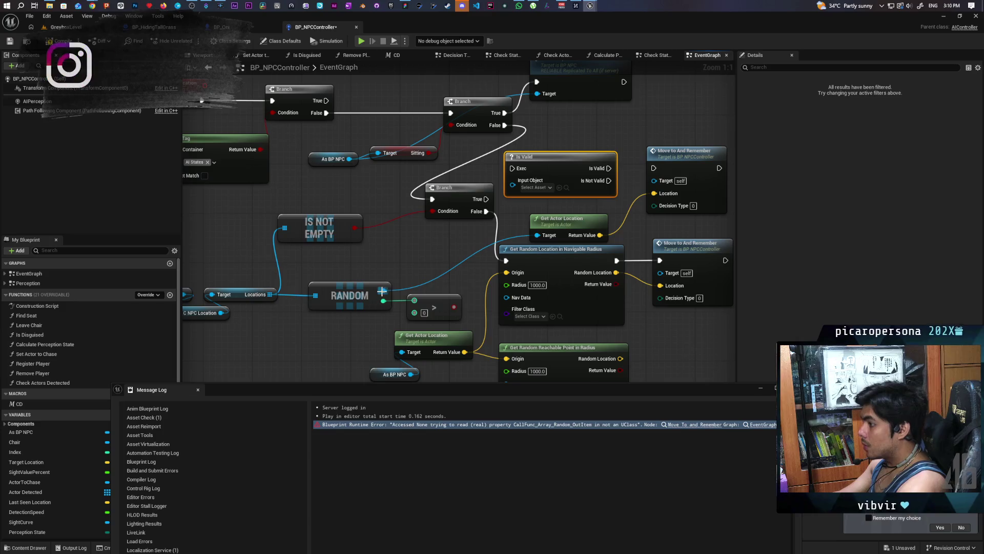
drag(507, 185, 513, 180)
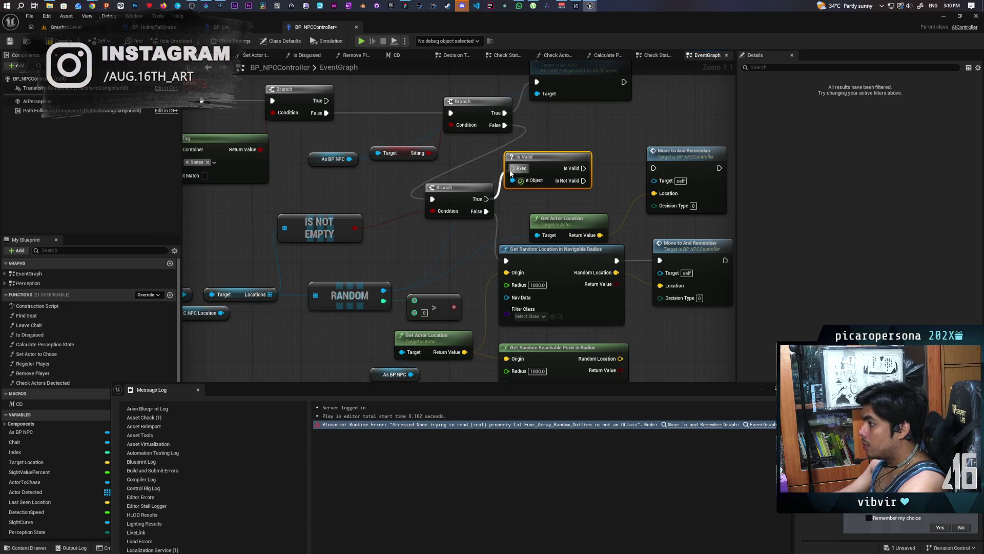
drag(584, 168, 654, 168)
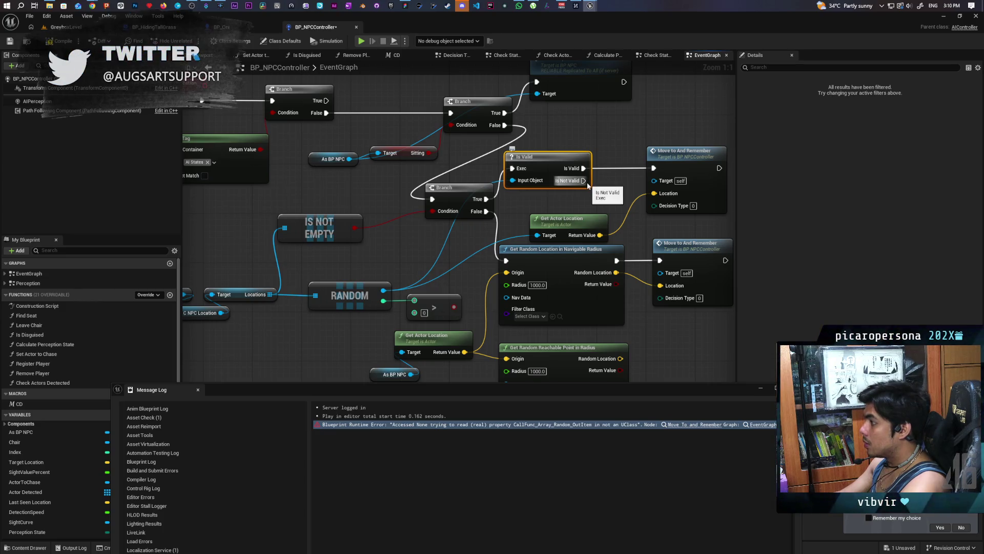
mouse_move(585, 180)
mouse_down()
mouse_move(589, 189)
mouse_move(572, 210)
mouse_move(506, 261)
mouse_up()
- Save BP_NPCController, close the Message Log, and return to the GreyboxLevel editor
scroll(469, 242, down, 1)
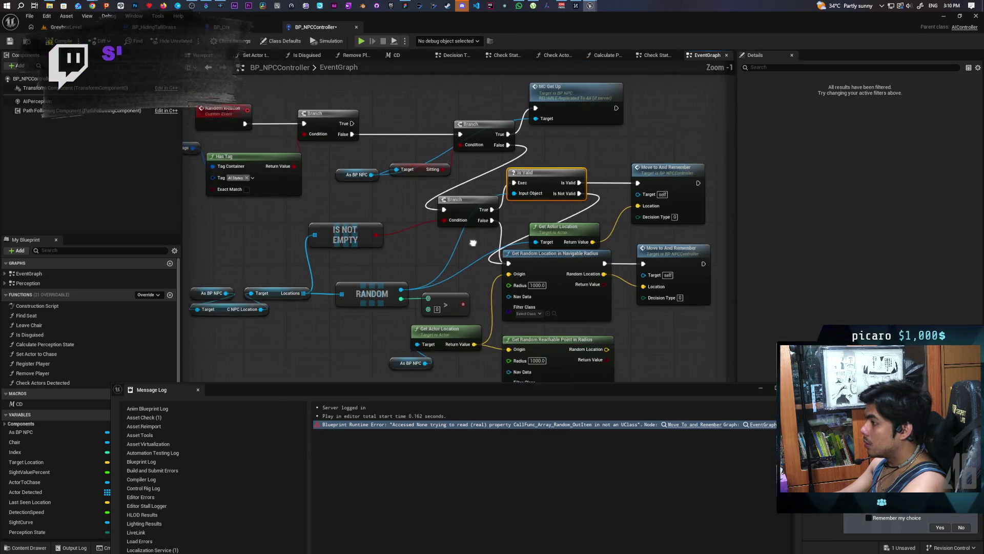
drag(315, 327, 359, 281)
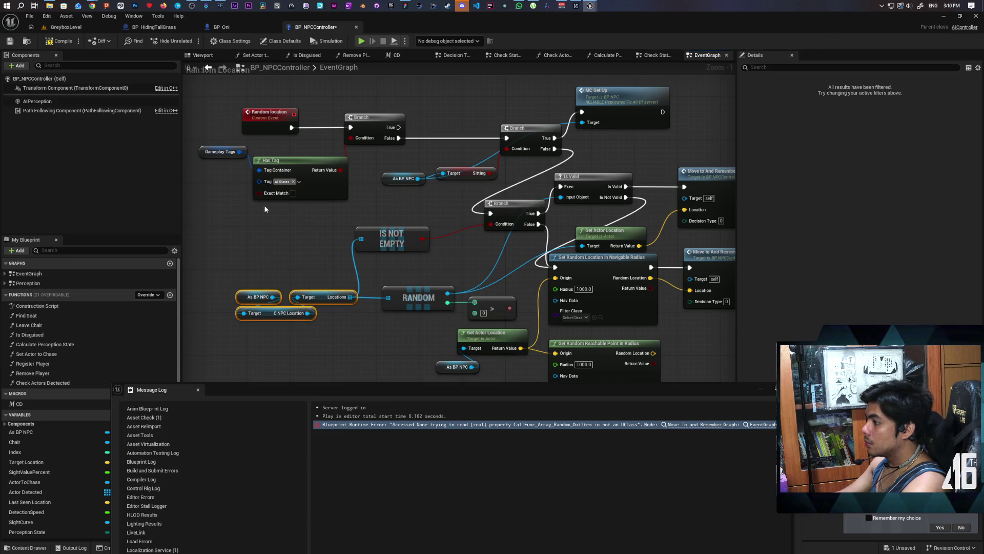
key(ctrl+s)
click(338, 223)
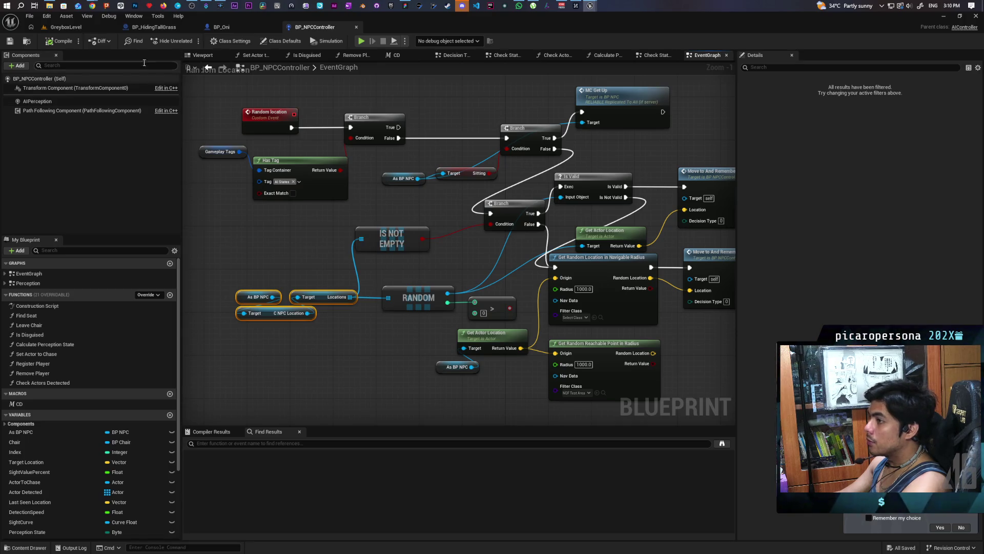
click(64, 27)
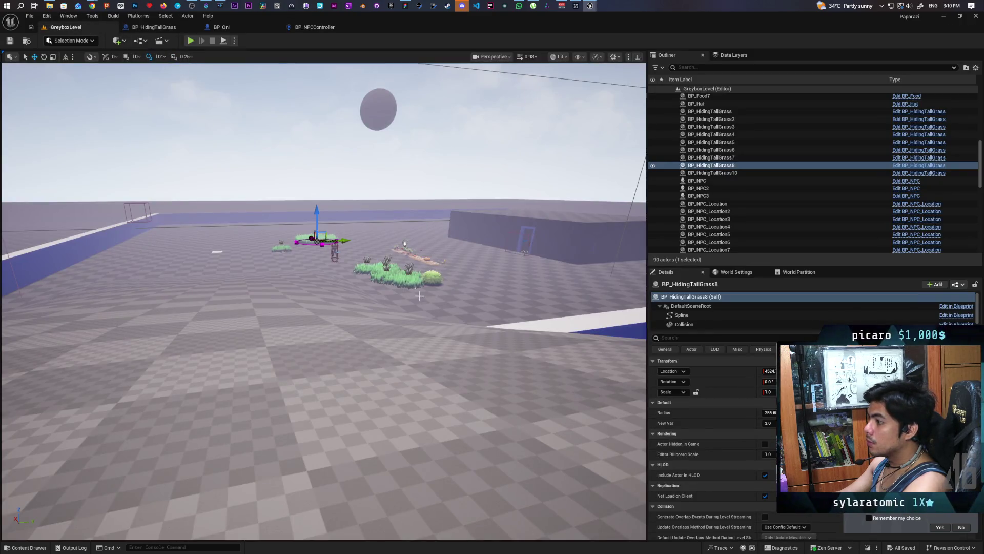
- Briefly start and stop a playtest of the level
scroll(420, 296, up, 10)
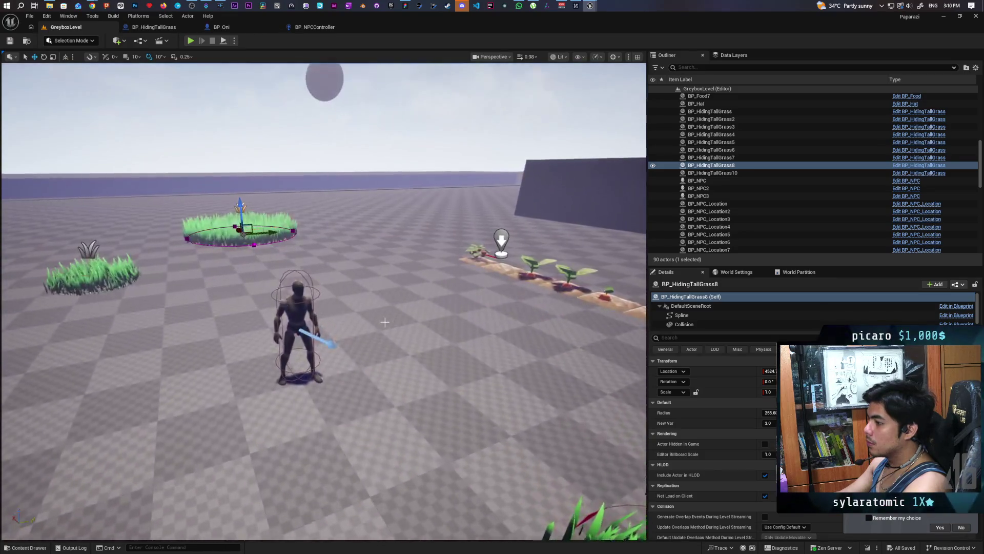
click(191, 40)
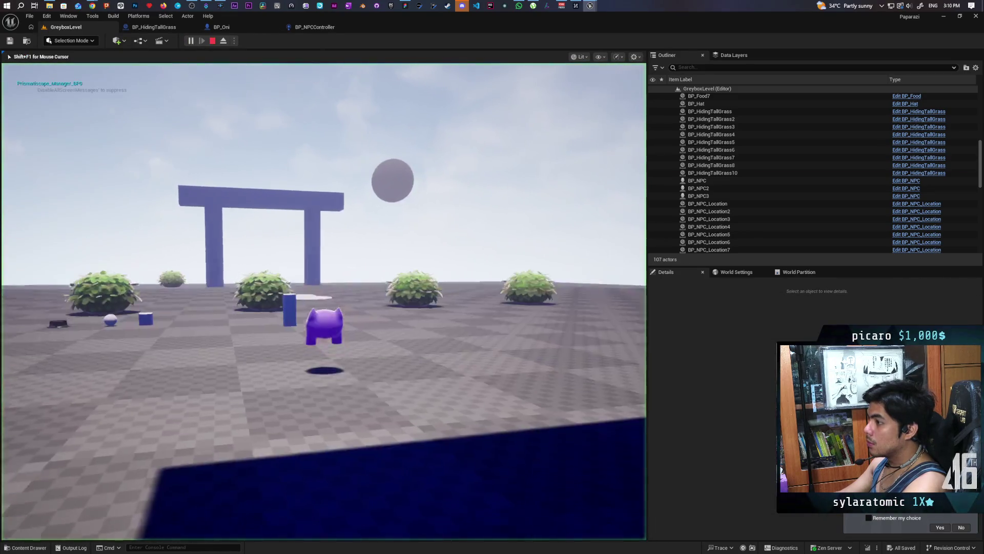
key(Escape)
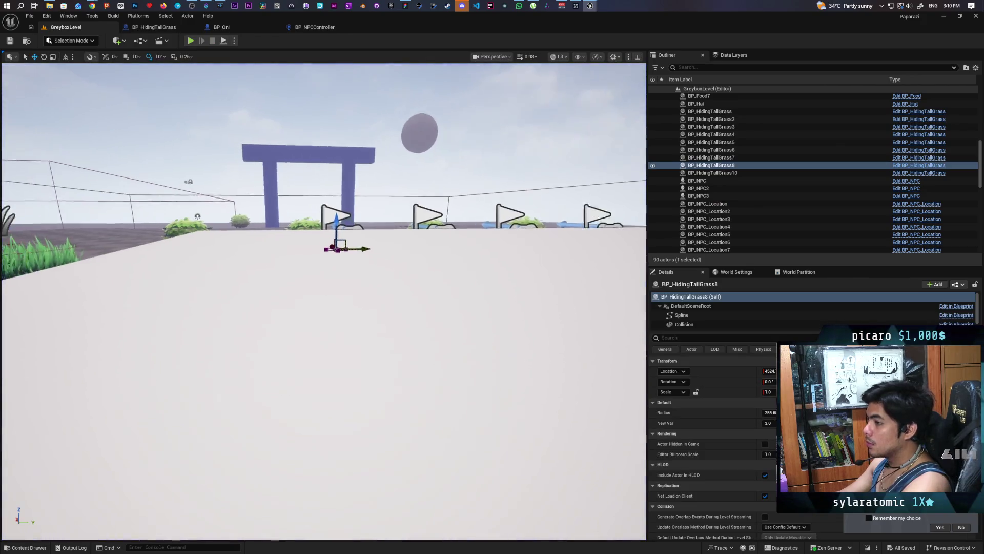
- Alt-drag two BP_HidingTallGrass copies right and left into a connected row, then playtest
scroll(324, 302, down, 10)
drag(324, 302, 385, 241)
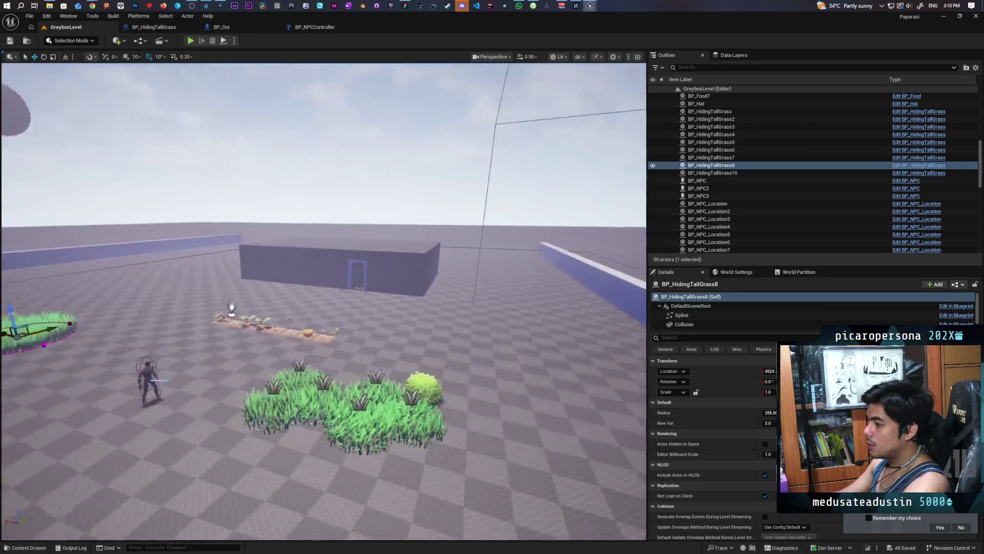
scroll(182, 324, down, 6)
mouse_move(182, 324)
mouse_down()
mouse_move(386, 334)
mouse_move(377, 344)
mouse_up()
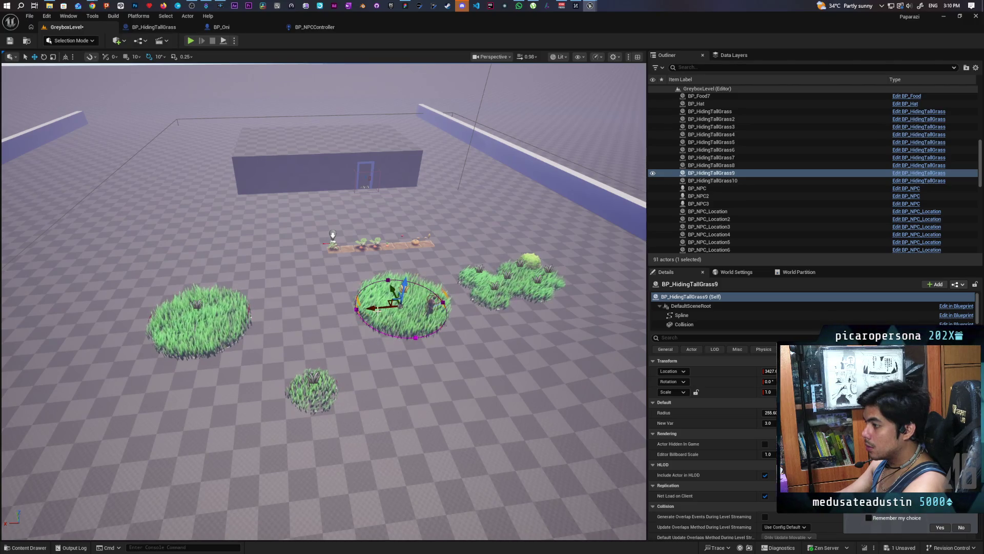
drag(378, 309, 264, 313)
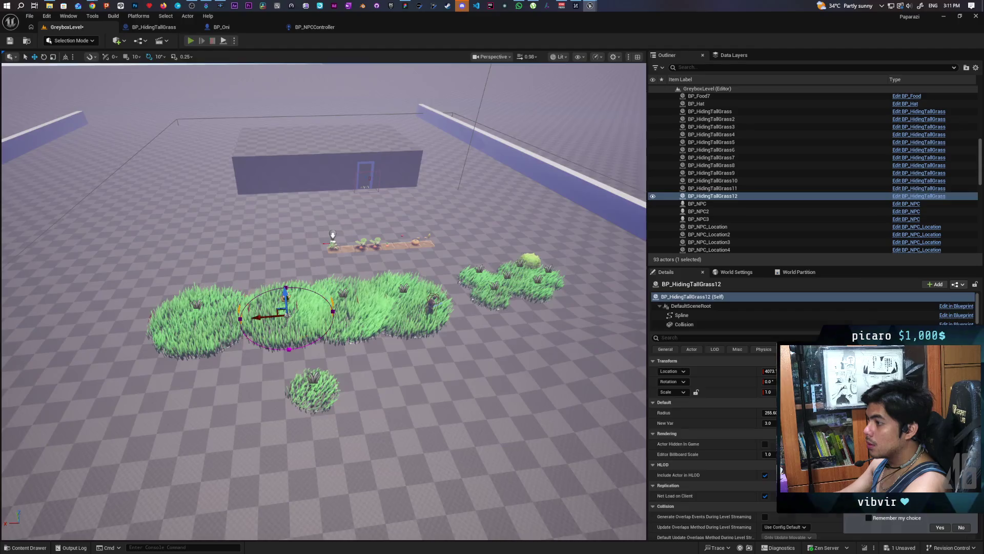
click(190, 40)
- Walk the character into, out of and along the grass strip, stop the test, and save GreyboxLevel
key(w)
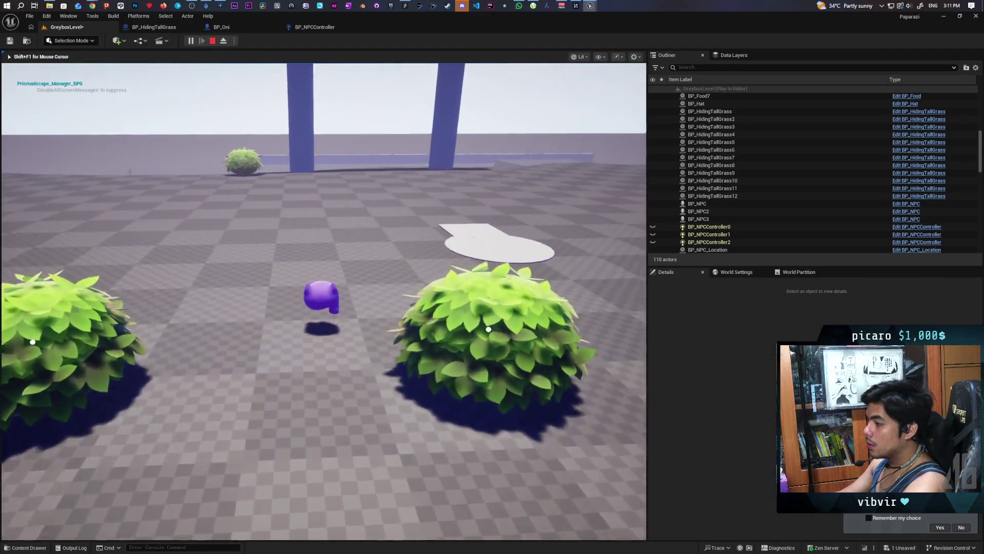
key(w)
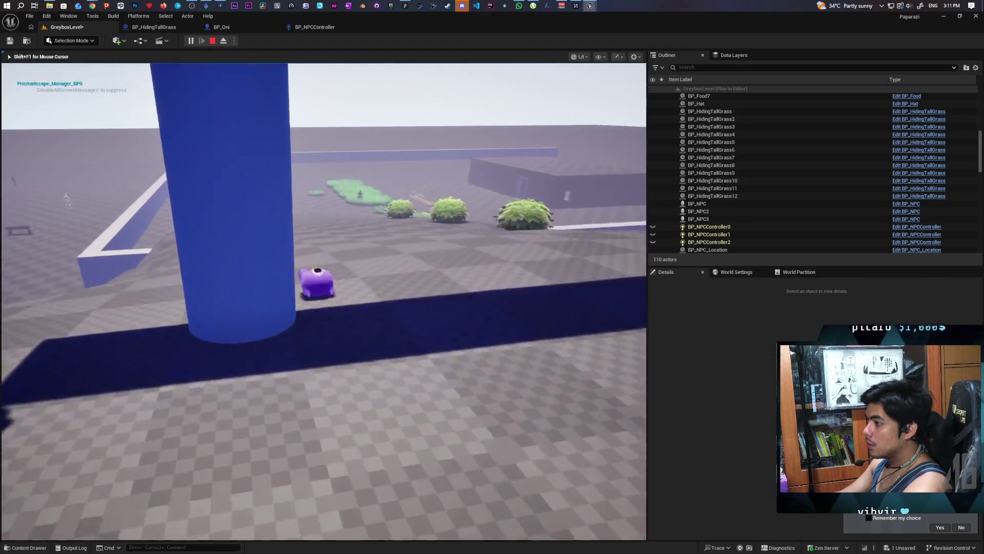
key(w)
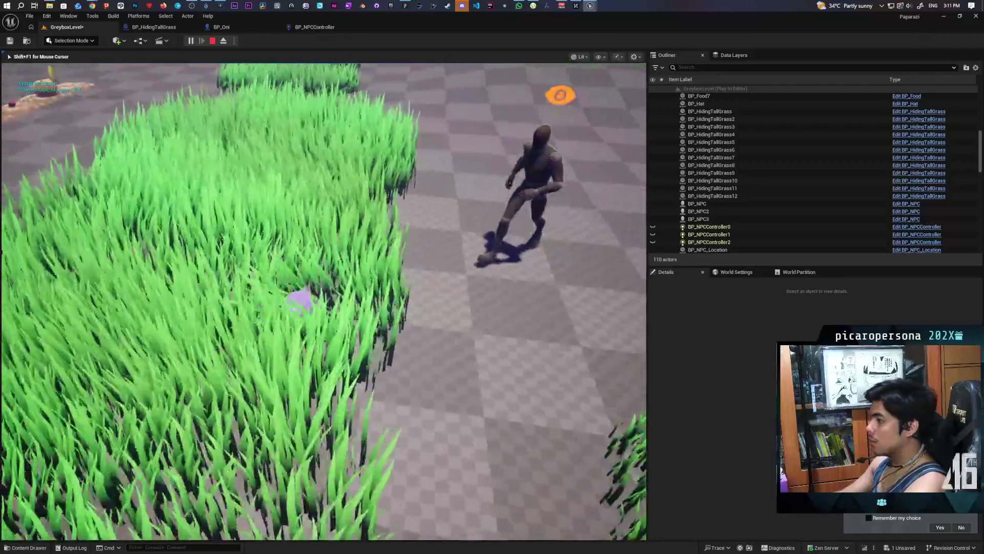
key(w)
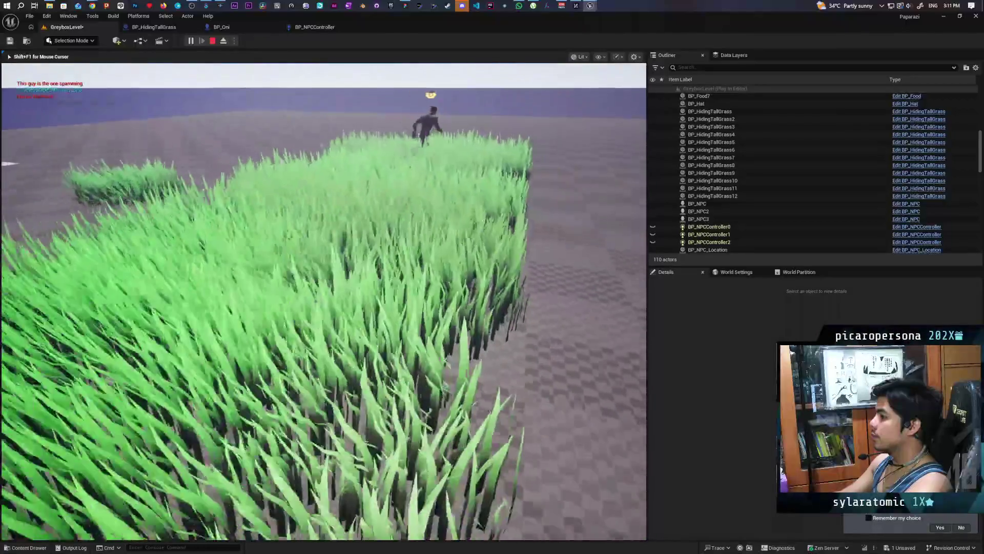
key(s)
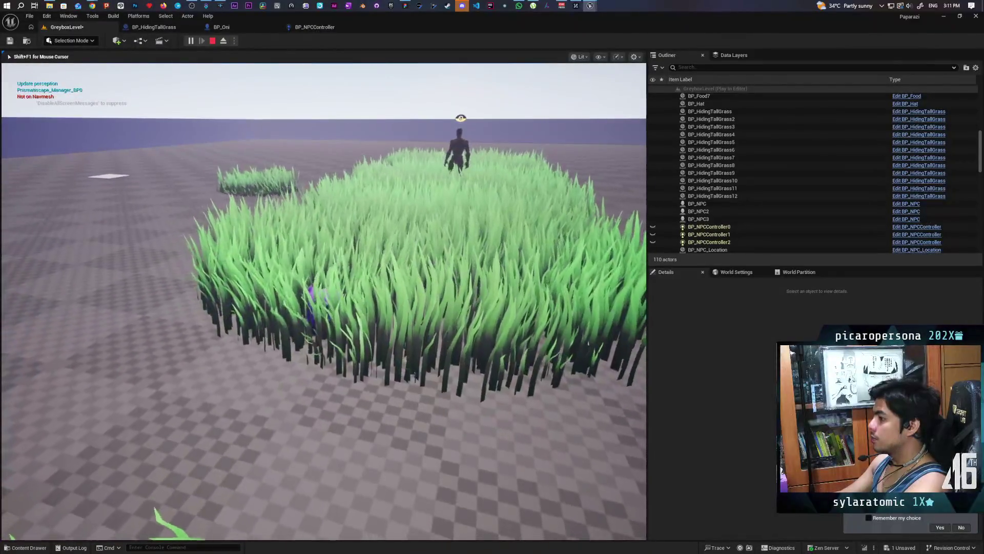
key(d)
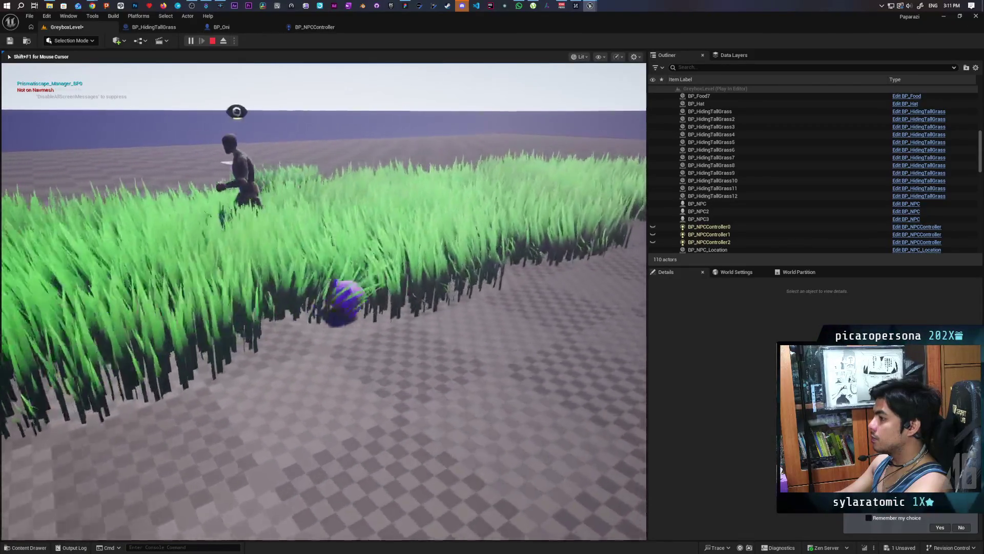
key(w)
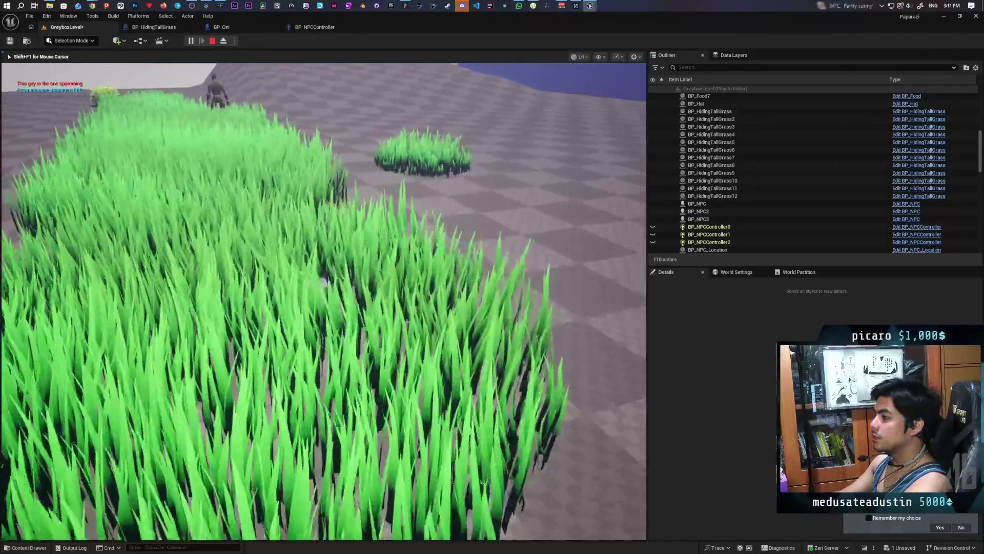
key(Escape)
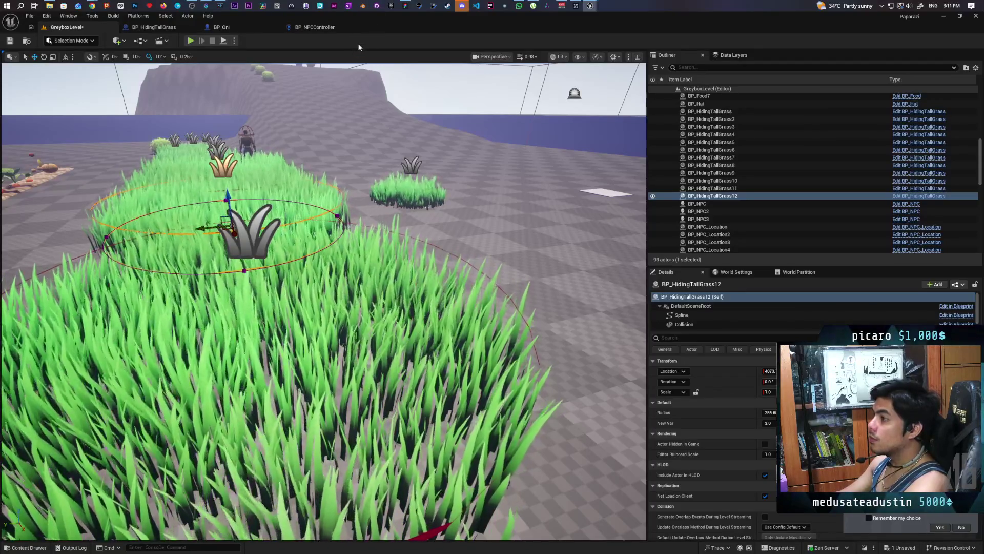
key(ctrl+s)
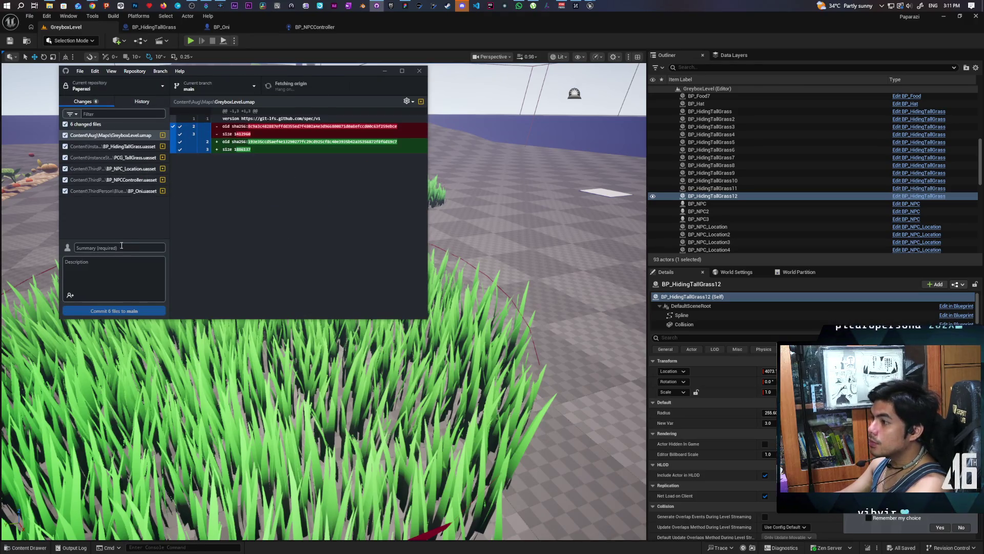
- Commit the six changed files to main as 'fixed spline math when setting radius'
text(fixed spline math when setting ra)
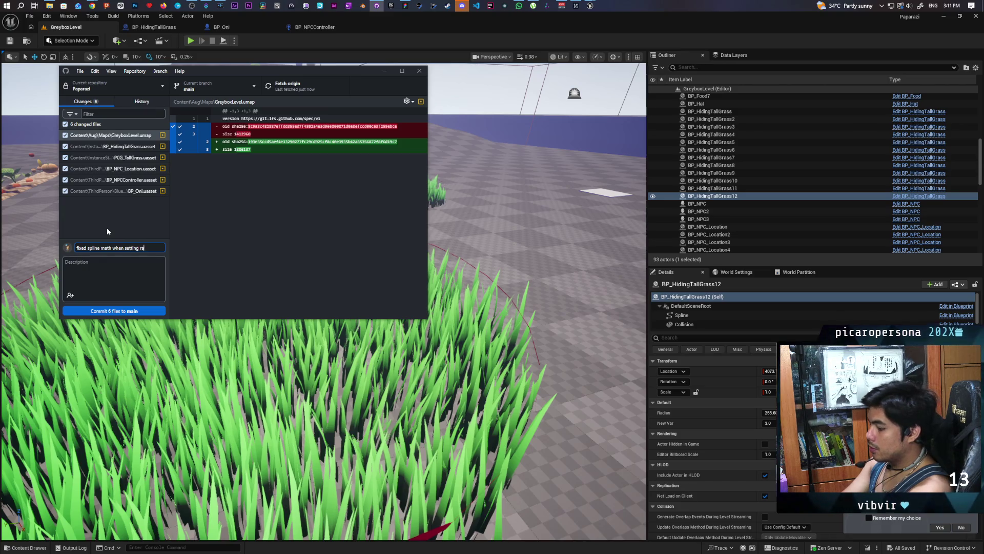
text(dius)
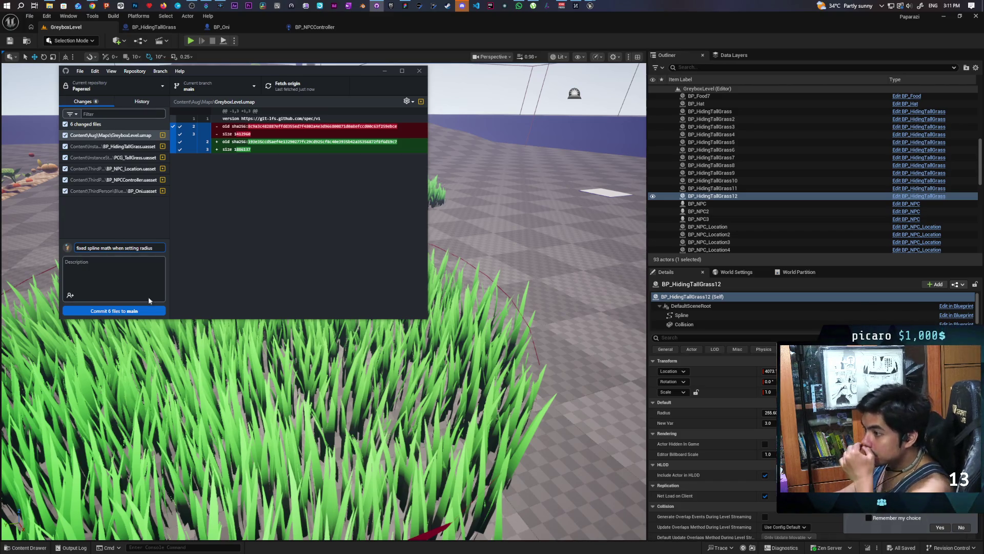
click(147, 312)
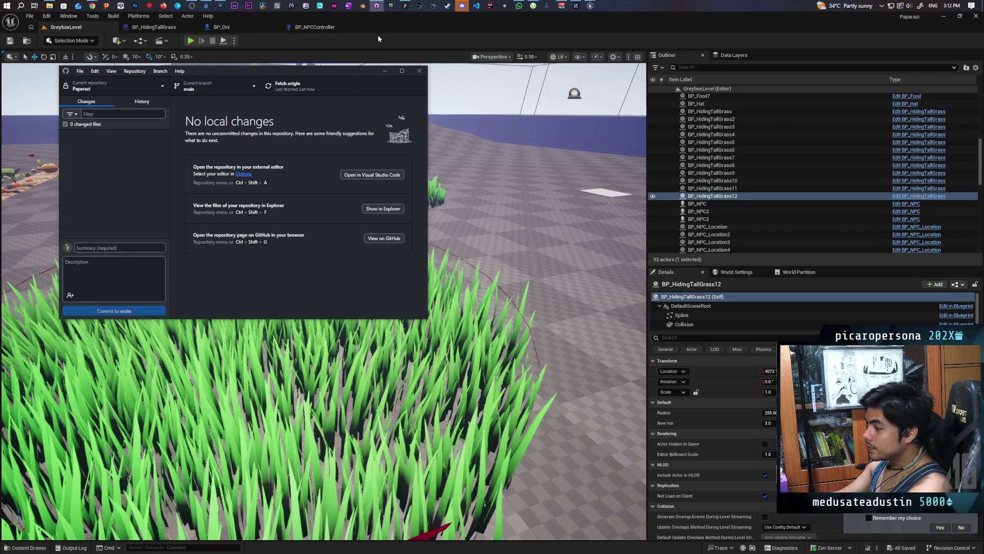
- Close GitHub Desktop and nudge the selected grass patch slightly along X
click(353, 44)
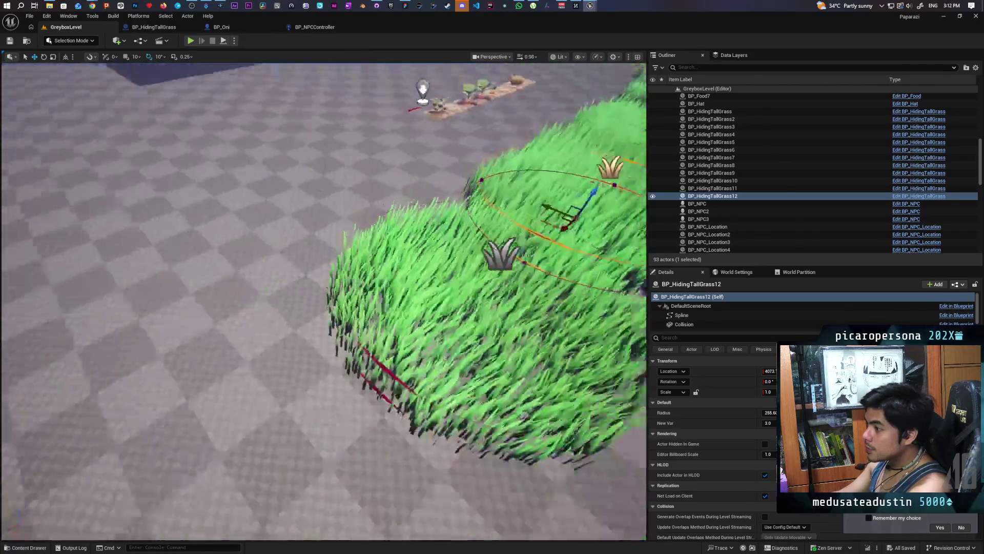
scroll(323, 303, down, 5)
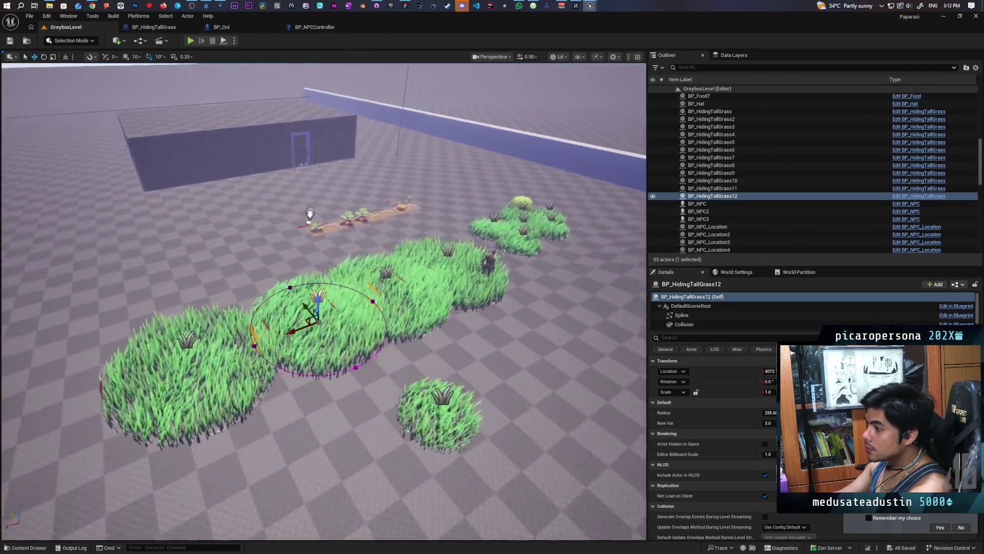
scroll(323, 303, up, 5)
scroll(323, 302, down, 3)
drag(257, 284, 218, 288)
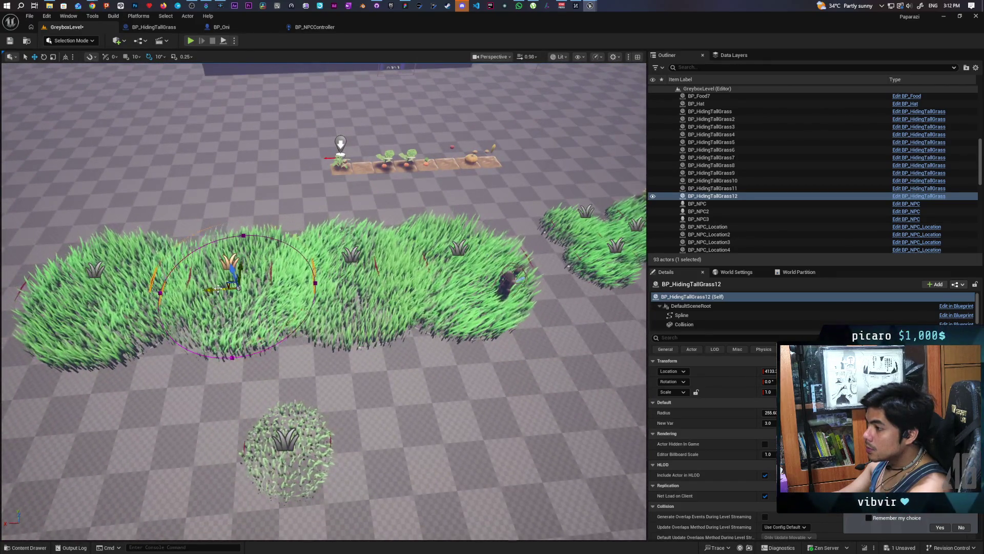
- Recentre the view on the grass strip, save the level, and bring up the PCG_TallGrass window
scroll(218, 288, up, 3)
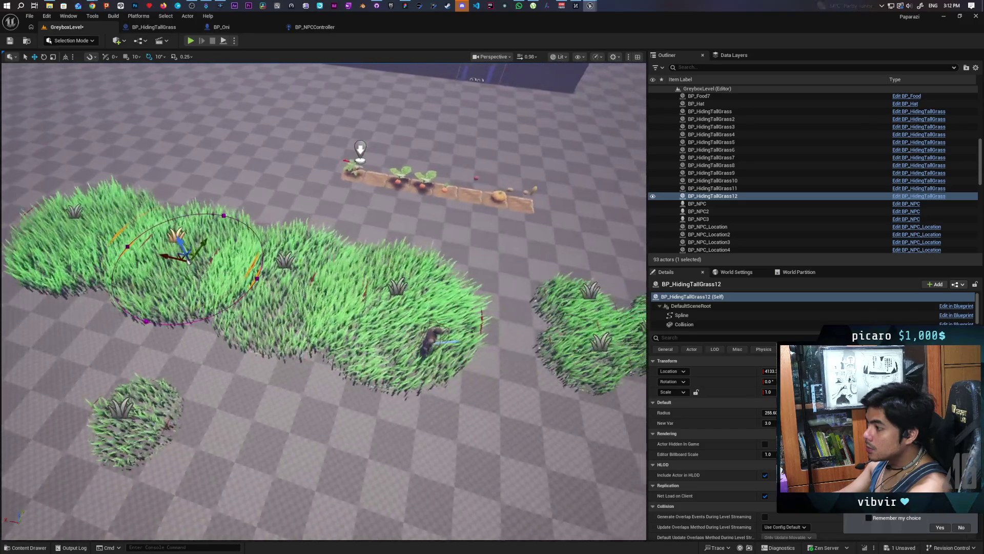
scroll(217, 288, down, 5)
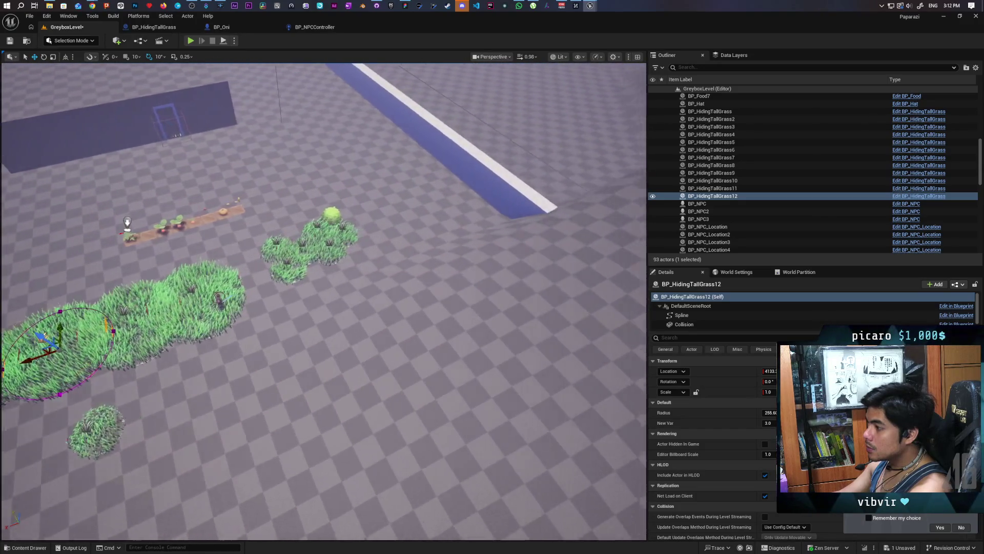
drag(328, 287, 261, 293)
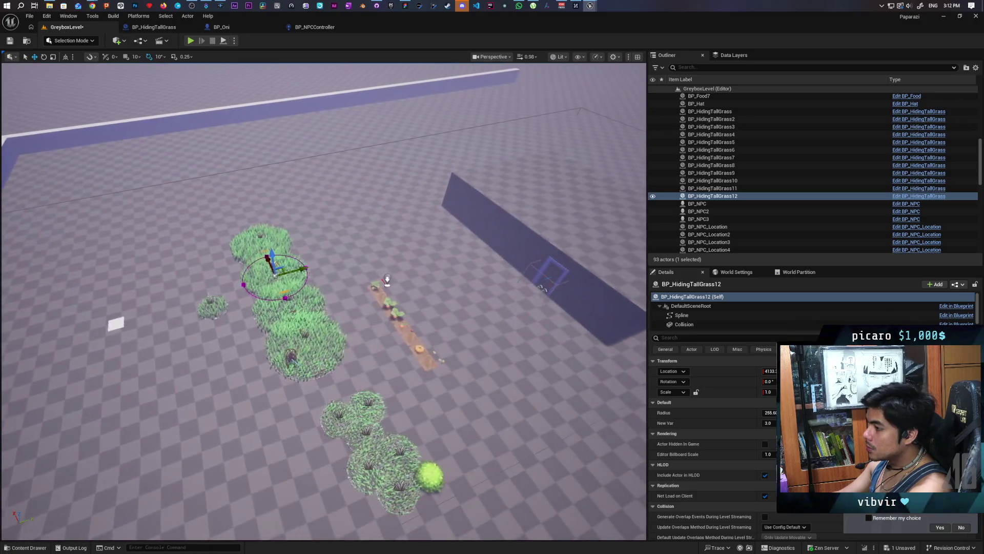
drag(442, 178, 438, 179)
key(ctrl+s)
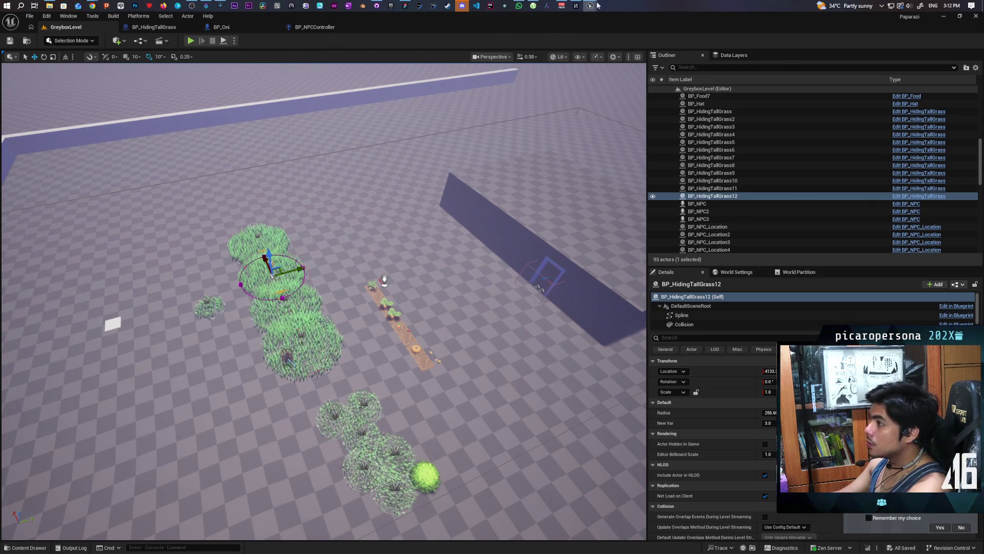
mouse_move(590, 5)
click(629, 61)
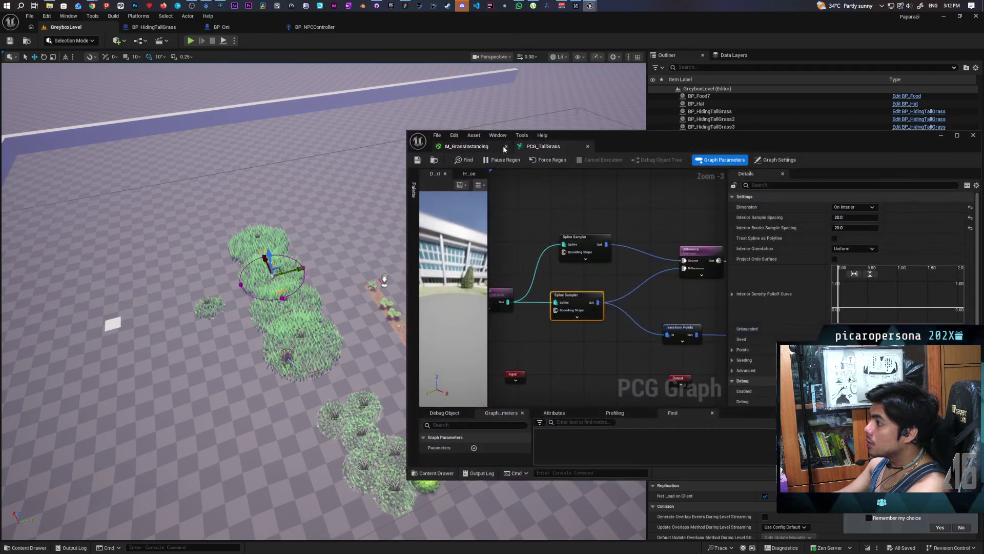
- Switch to the M_GrassInstancing tab and move the material editor window up and left
click(491, 149)
drag(678, 148, 541, 135)
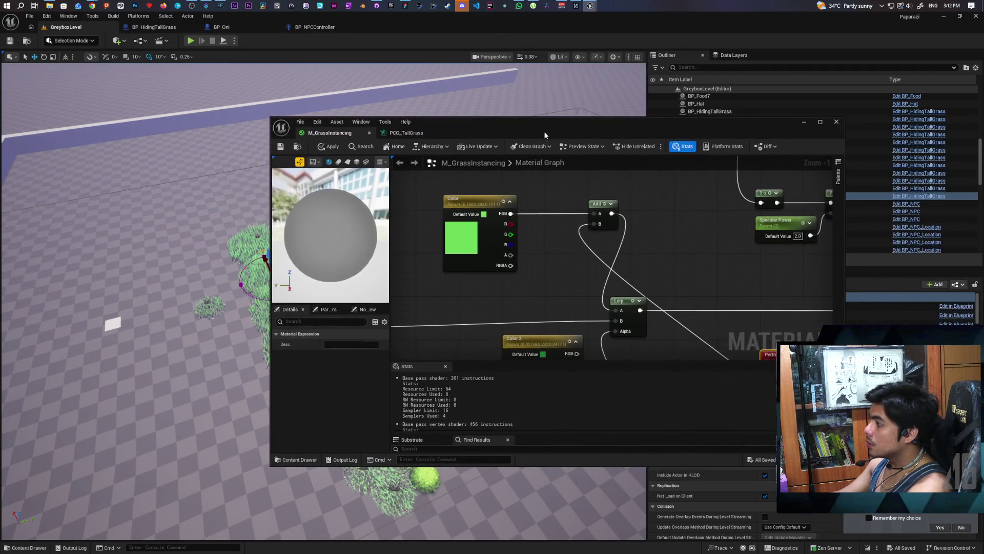
scroll(642, 217, down, 5)
scroll(567, 234, up, 3)
scroll(566, 231, down, 2)
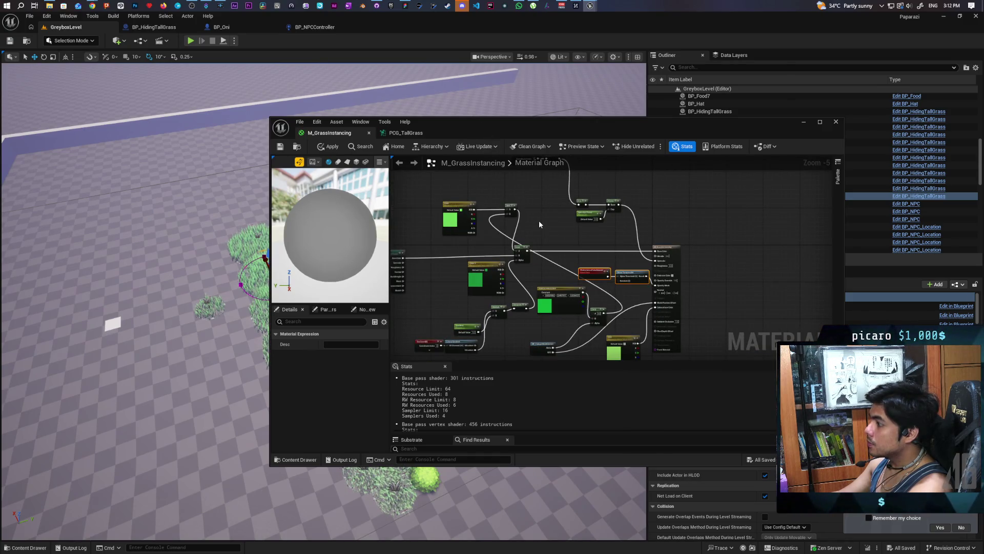
scroll(547, 260, up, 2)
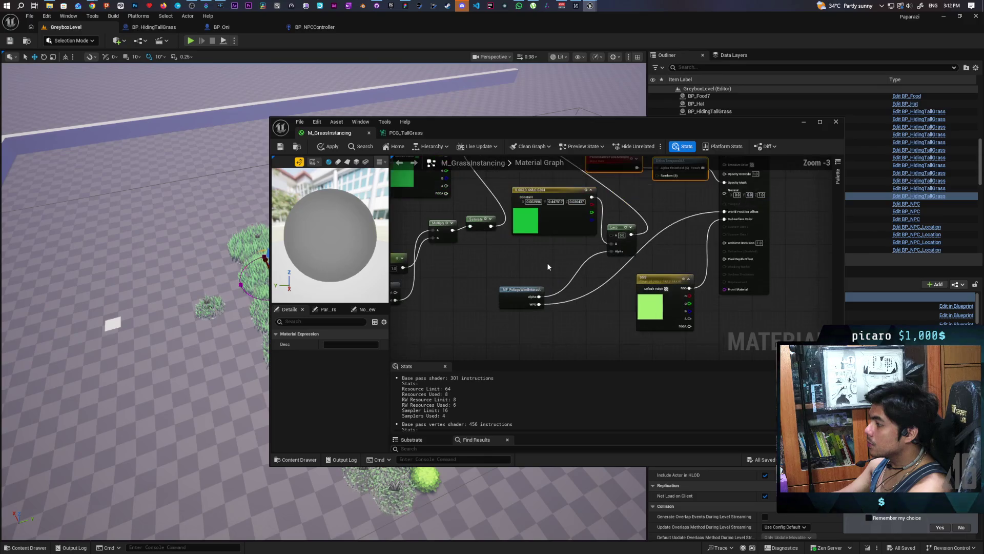
- Pan to the Color, Add, Lerp, Multiply and Saturate nodes, then select MF_FoliageWindInteract
mouse_move(547, 264)
mouse_down()
mouse_move(527, 315)
mouse_move(549, 306)
mouse_move(537, 340)
mouse_move(583, 333)
mouse_up()
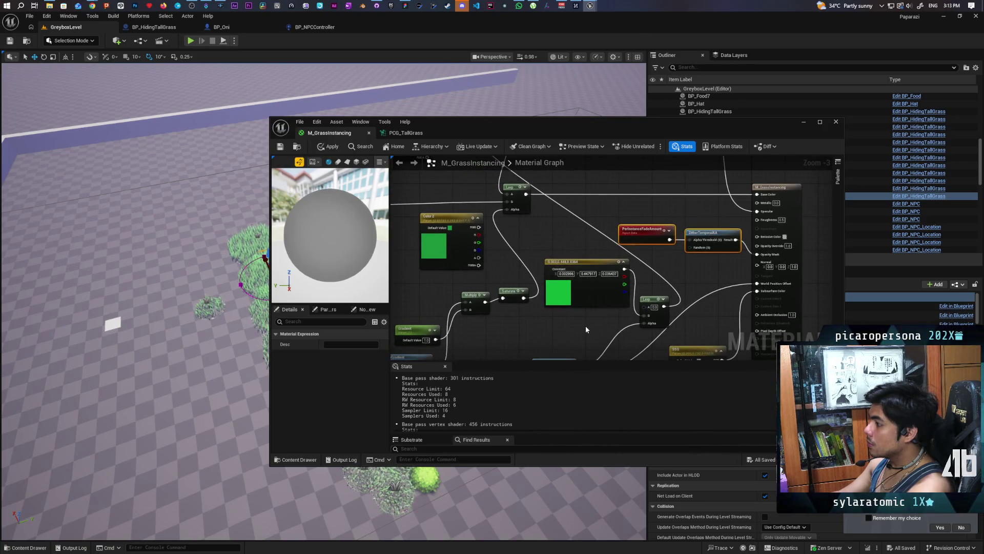
scroll(586, 325, down, 1)
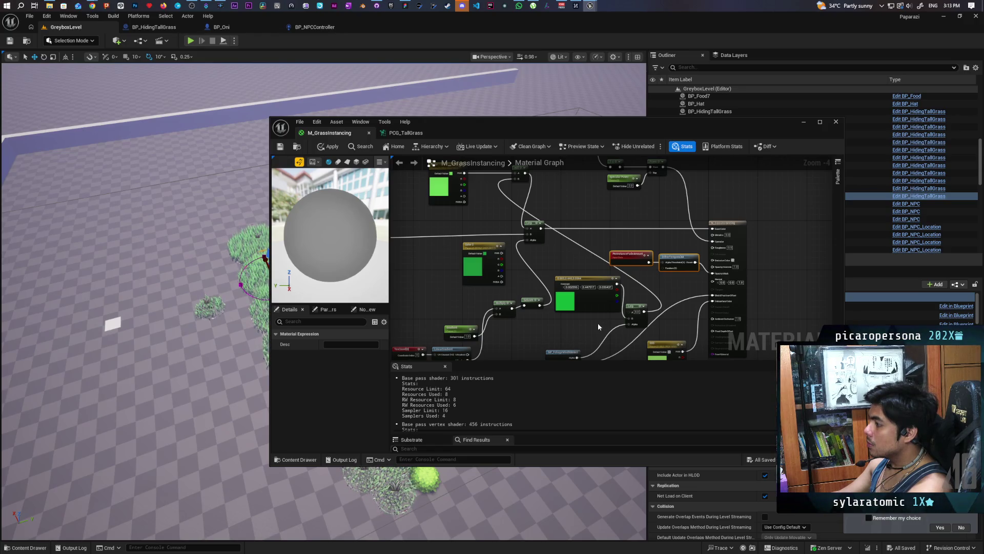
mouse_move(598, 323)
mouse_down()
mouse_move(602, 342)
mouse_move(573, 277)
mouse_move(608, 356)
mouse_move(601, 377)
mouse_move(574, 337)
mouse_move(581, 272)
mouse_move(581, 290)
mouse_up()
scroll(589, 333, up, 1)
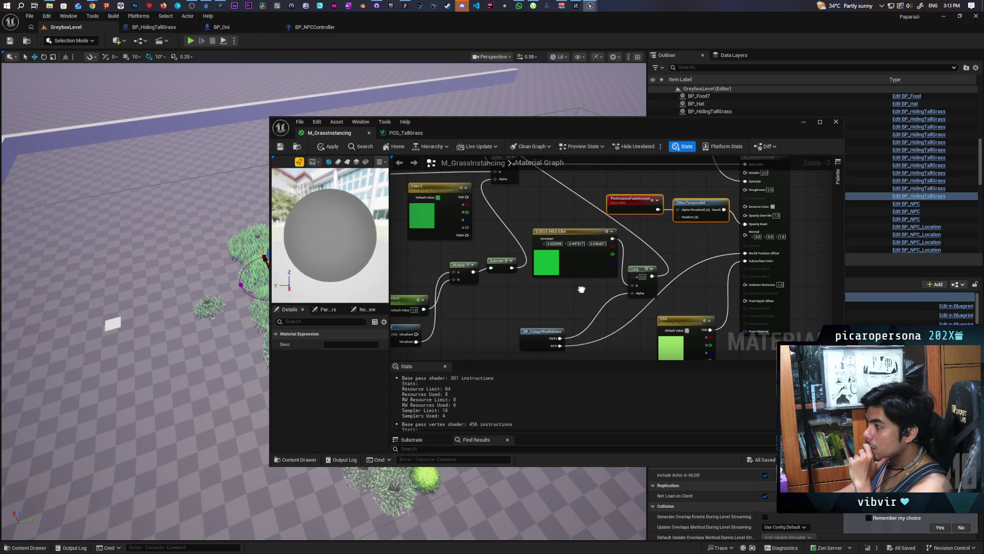
drag(582, 290, 602, 327)
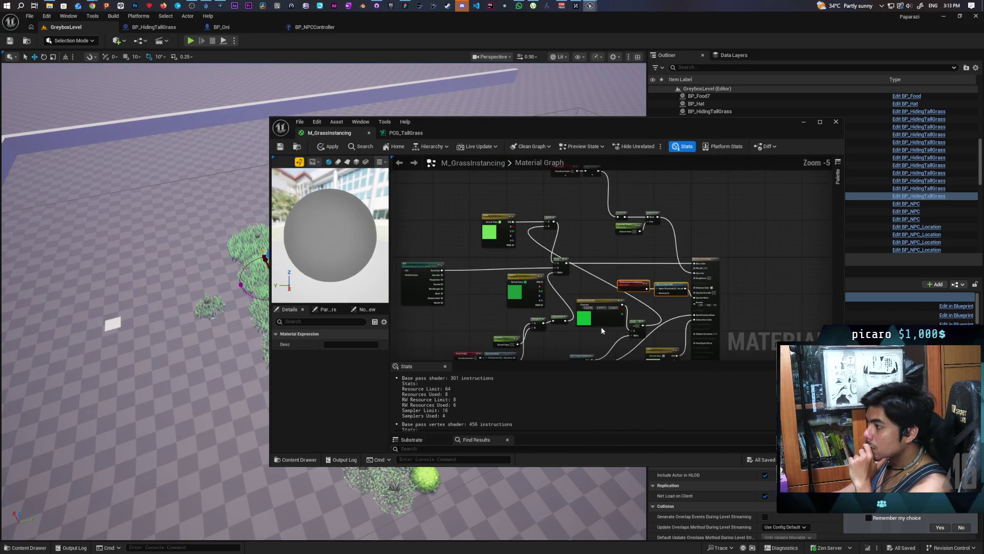
drag(505, 255, 479, 182)
mouse_move(564, 235)
mouse_down()
mouse_move(523, 213)
mouse_move(580, 303)
mouse_move(602, 266)
mouse_move(554, 227)
mouse_up()
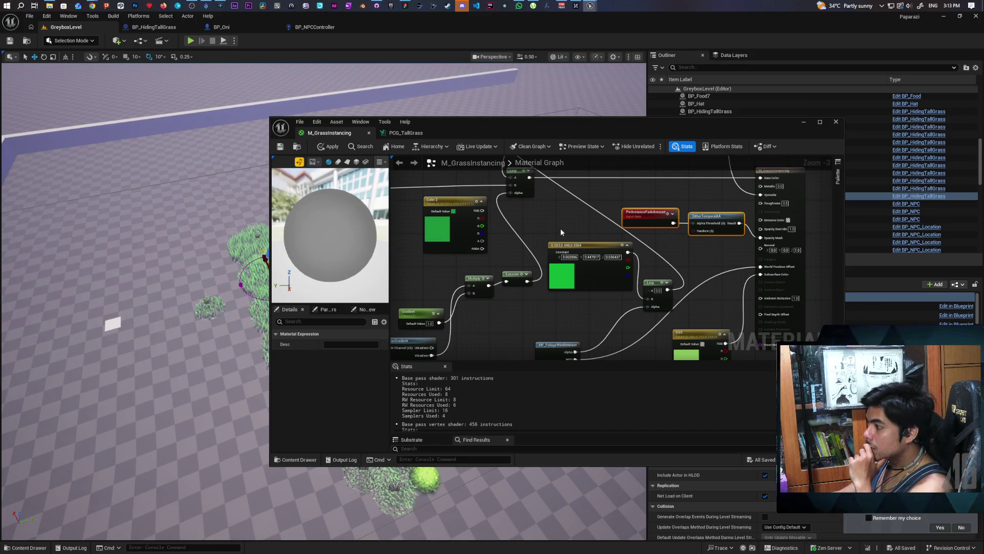
scroll(585, 305, down, 1)
mouse_move(585, 308)
mouse_down()
mouse_move(567, 321)
mouse_move(530, 314)
mouse_move(526, 334)
mouse_move(582, 297)
mouse_move(575, 313)
mouse_move(543, 281)
mouse_move(534, 296)
mouse_move(546, 282)
mouse_up()
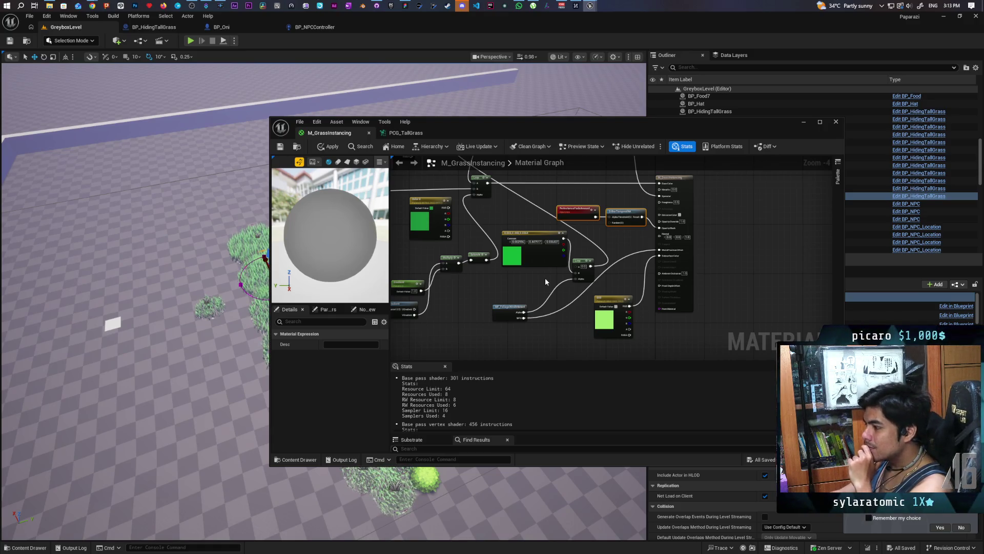
scroll(537, 287, up, 1)
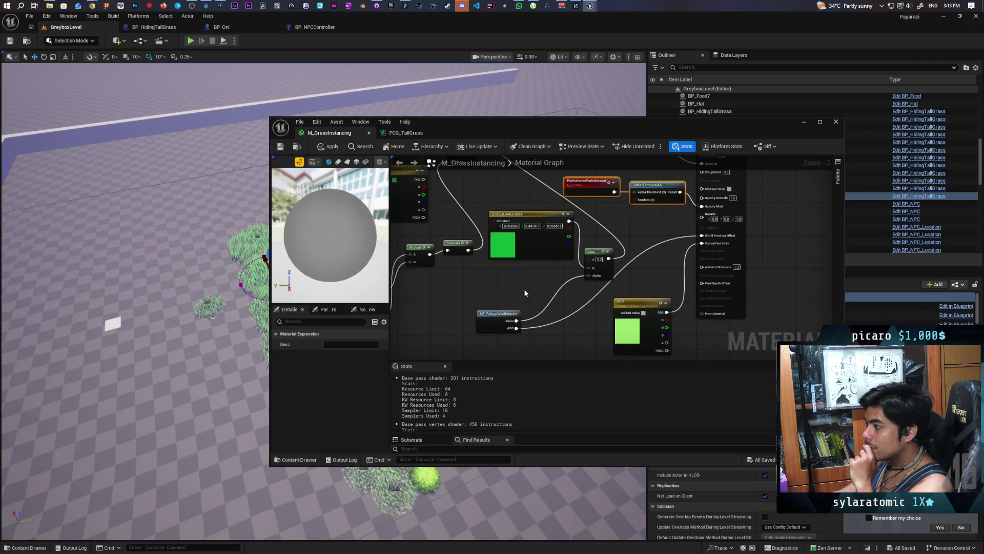
click(498, 322)
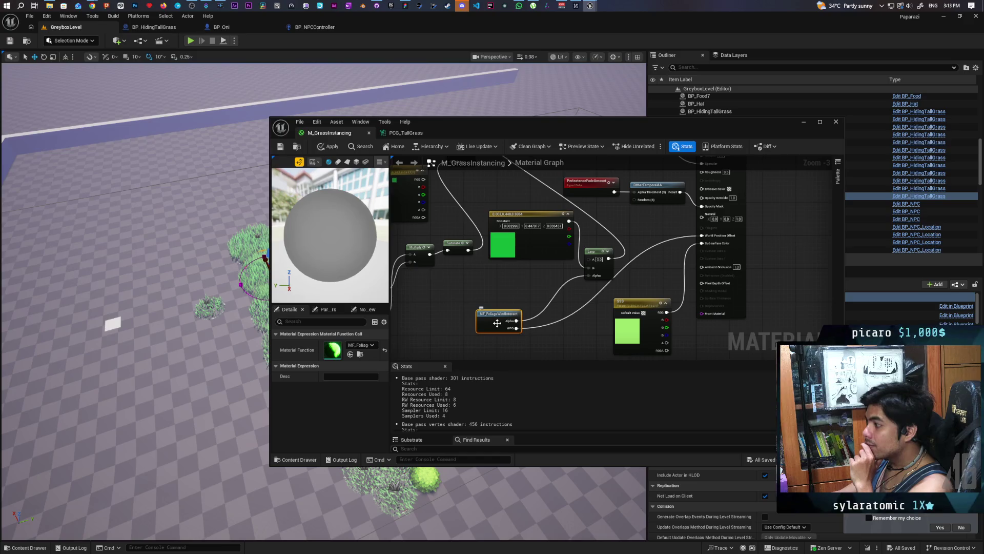
- Open MF_FoliageWindInteract and frame its Time, Panner and CustomRotator nodes
double_click(497, 322)
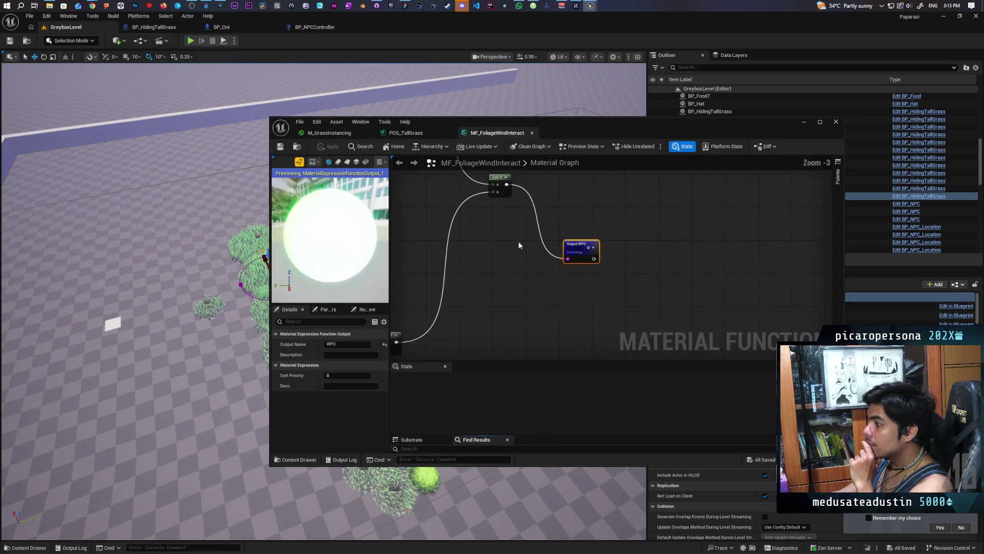
scroll(519, 242, up, 3)
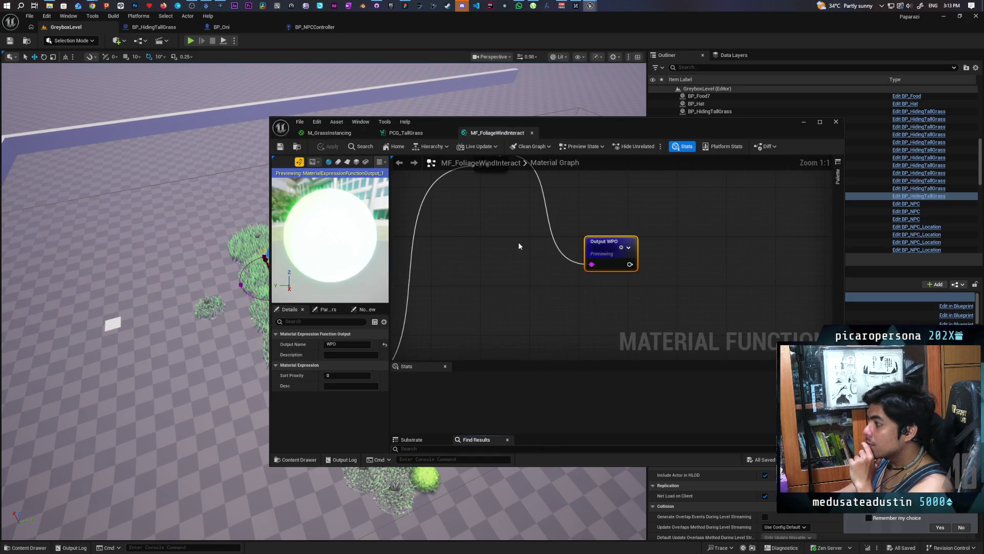
scroll(517, 244, down, 5)
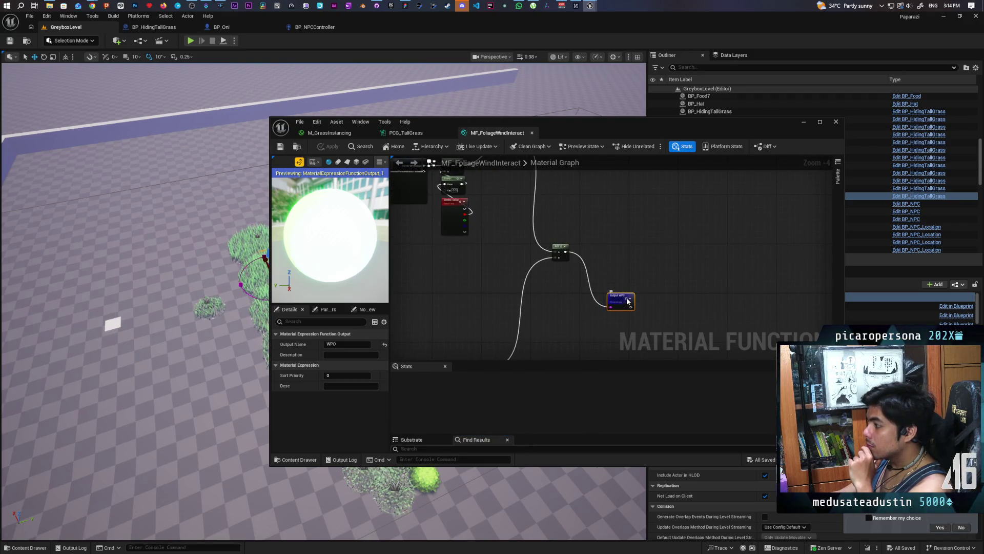
scroll(631, 300, down, 8)
scroll(601, 268, up, 10)
drag(601, 267, 594, 191)
mouse_move(583, 233)
mouse_down()
mouse_move(640, 242)
mouse_move(706, 207)
mouse_up()
scroll(640, 242, down, 2)
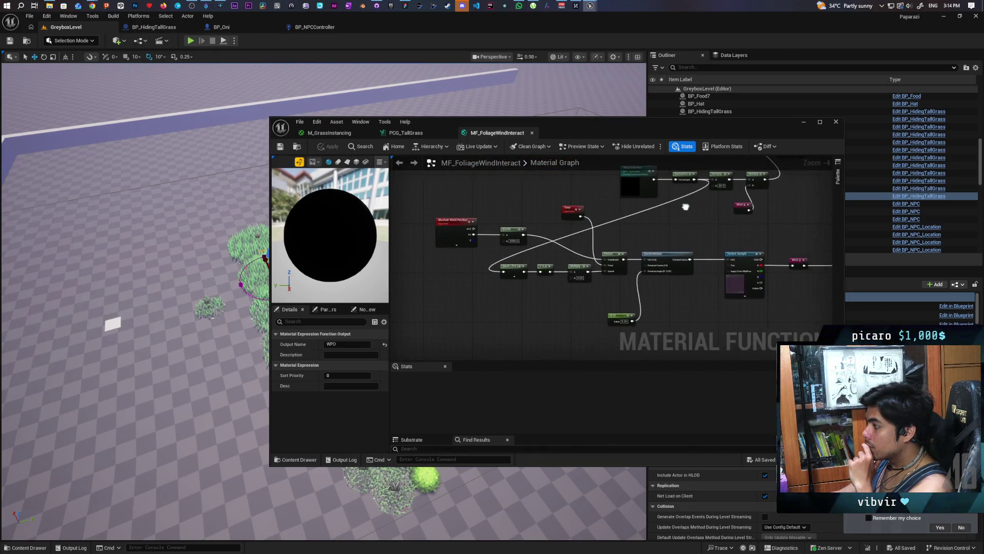
scroll(649, 215, up, 2)
scroll(649, 216, down, 1)
- Pan across the wind graph to the Static Bool and FoliageBender trample nodes
mouse_move(649, 216)
mouse_down()
mouse_move(694, 229)
mouse_move(718, 277)
mouse_move(660, 229)
mouse_move(530, 215)
mouse_up()
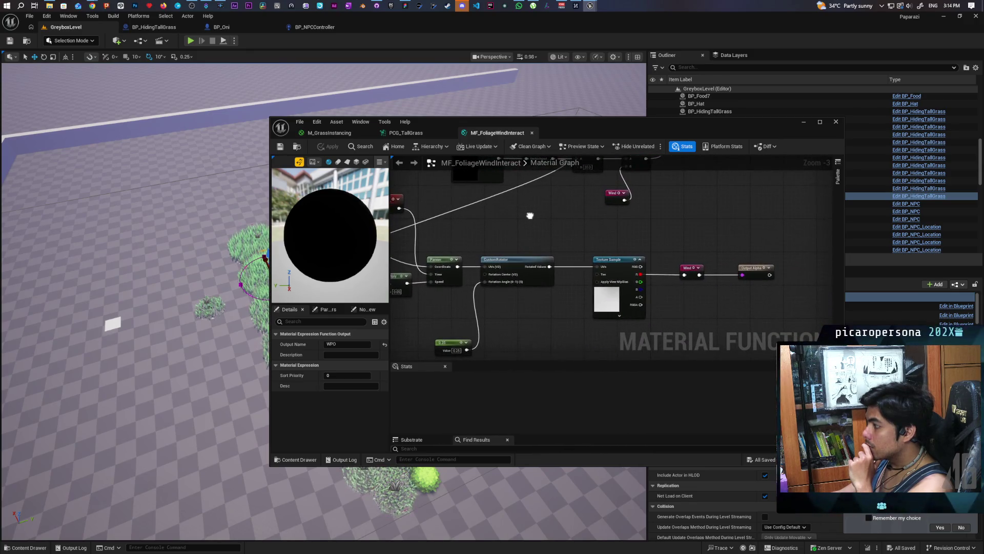
scroll(608, 216, down, 3)
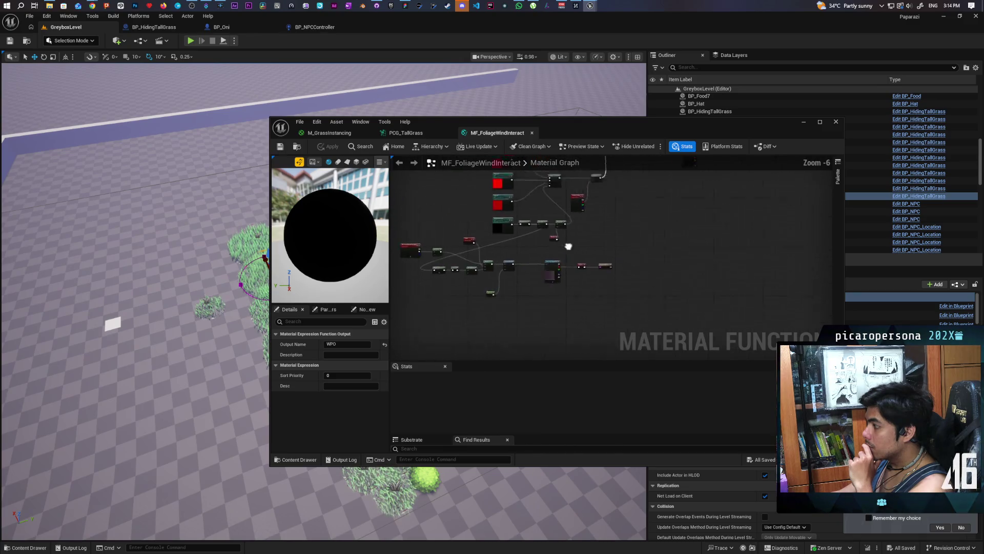
scroll(509, 339, up, 4)
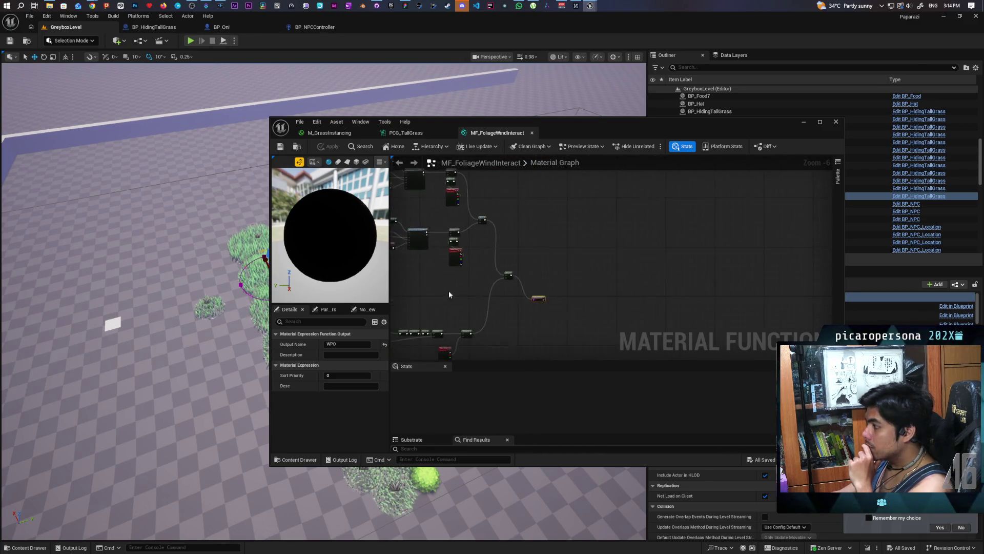
scroll(525, 295, down, 4)
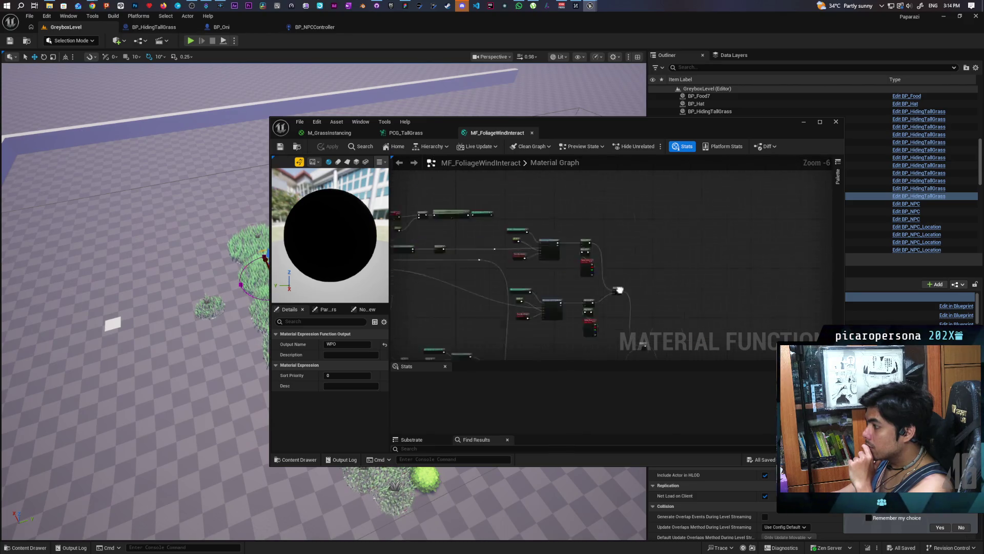
scroll(541, 281, up, 5)
scroll(610, 288, down, 4)
scroll(604, 278, up, 2)
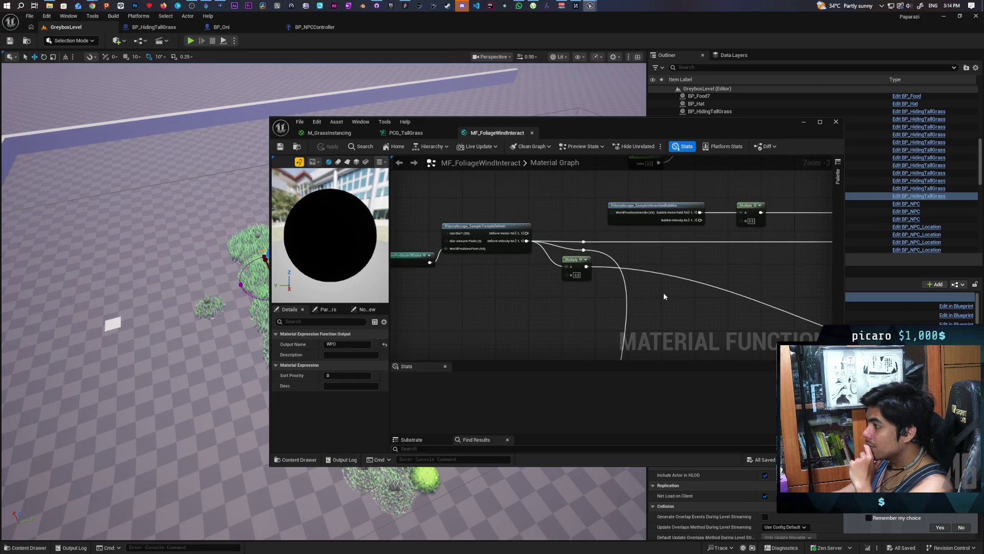
mouse_move(663, 297)
mouse_down()
mouse_move(565, 263)
mouse_move(501, 265)
mouse_move(536, 255)
mouse_move(528, 329)
mouse_move(636, 286)
mouse_up()
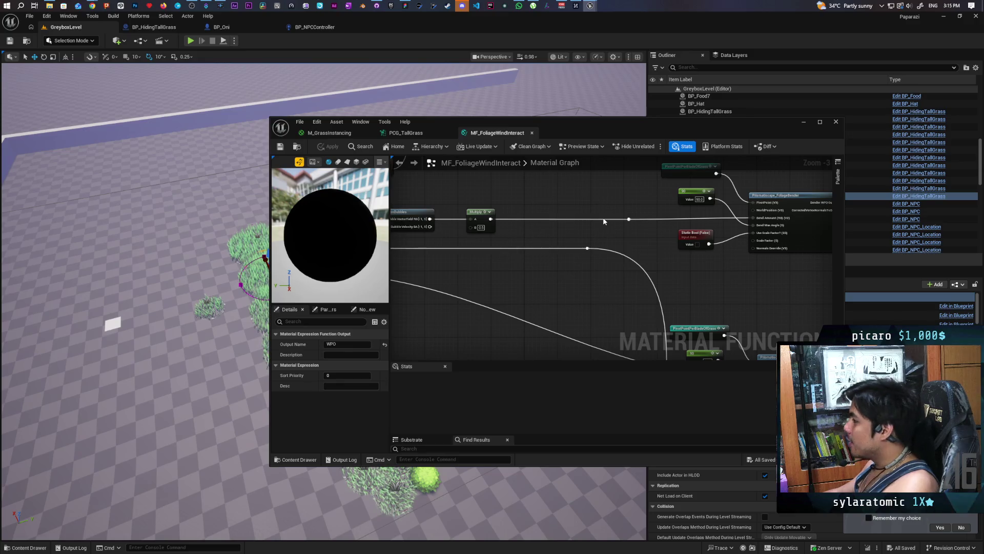
- Move the centre grass patch BP_HidingTallGrass10 slightly right, undoing its radius change back to 100
click(803, 122)
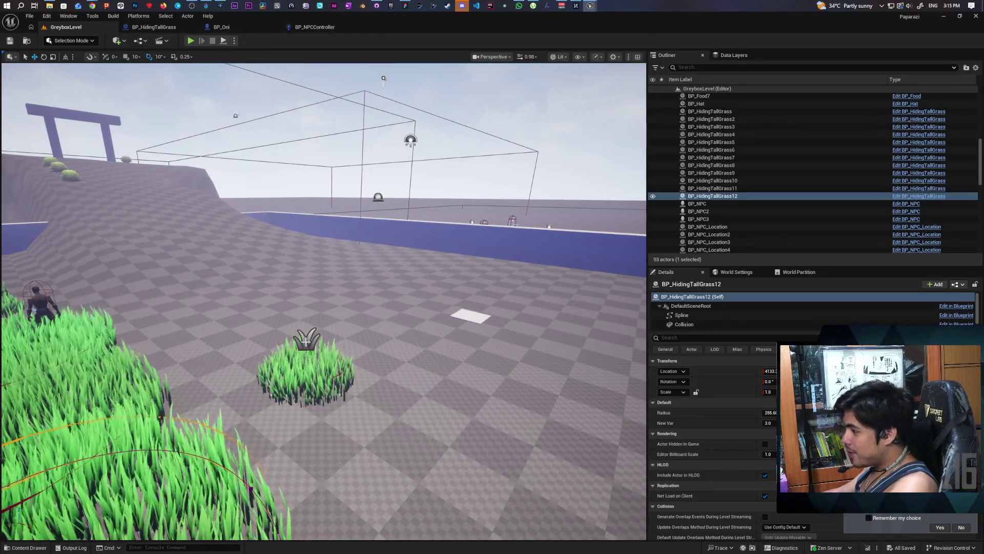
click(326, 370)
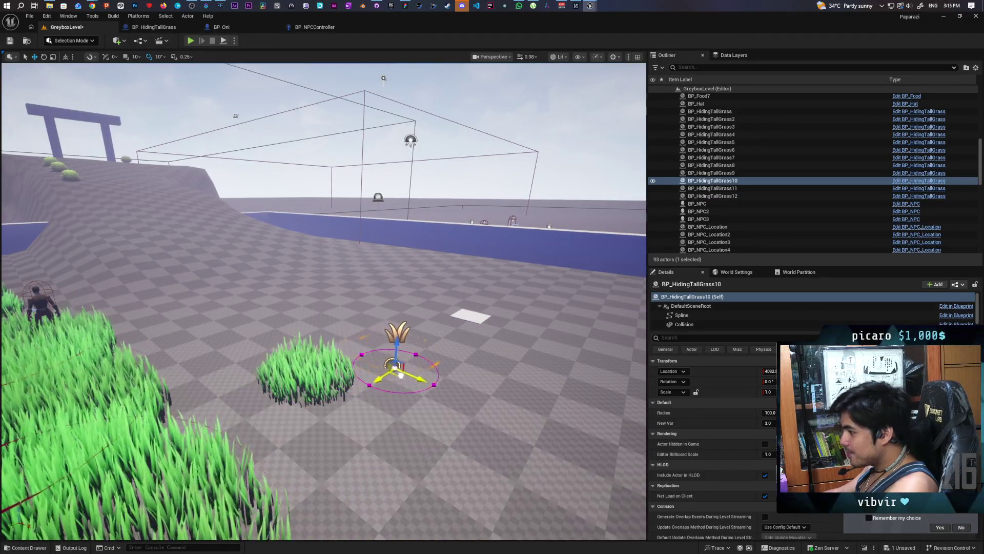
drag(400, 375, 411, 374)
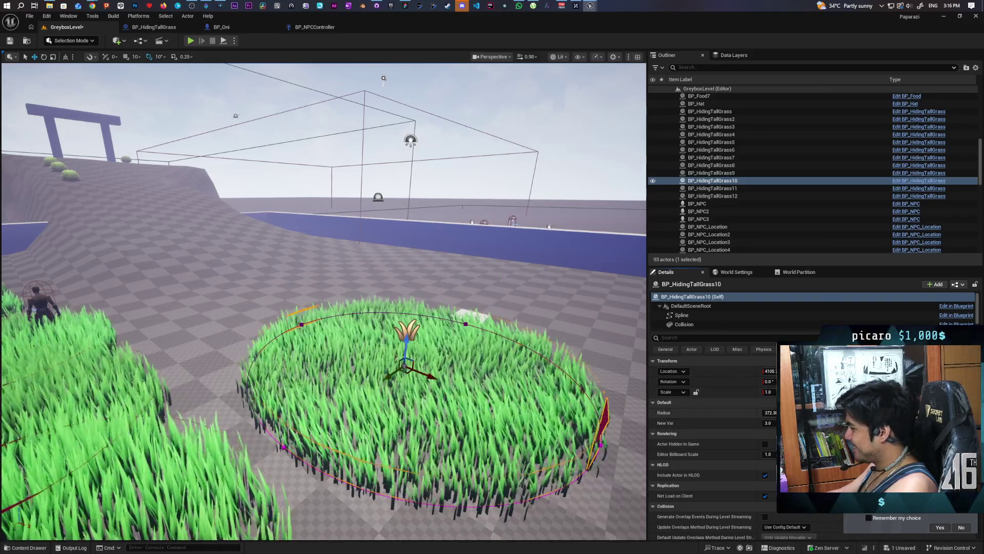
key(ctrl+z)
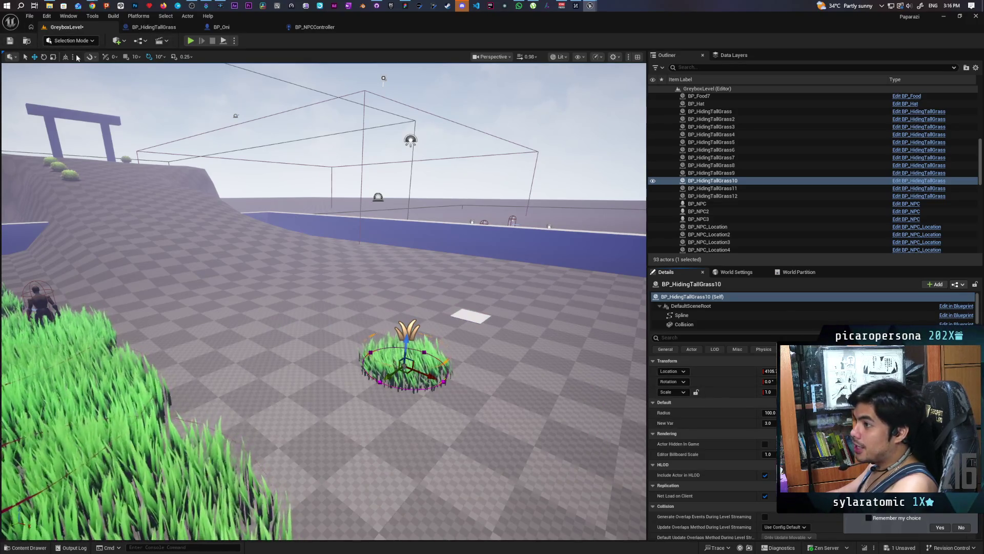
click(170, 28)
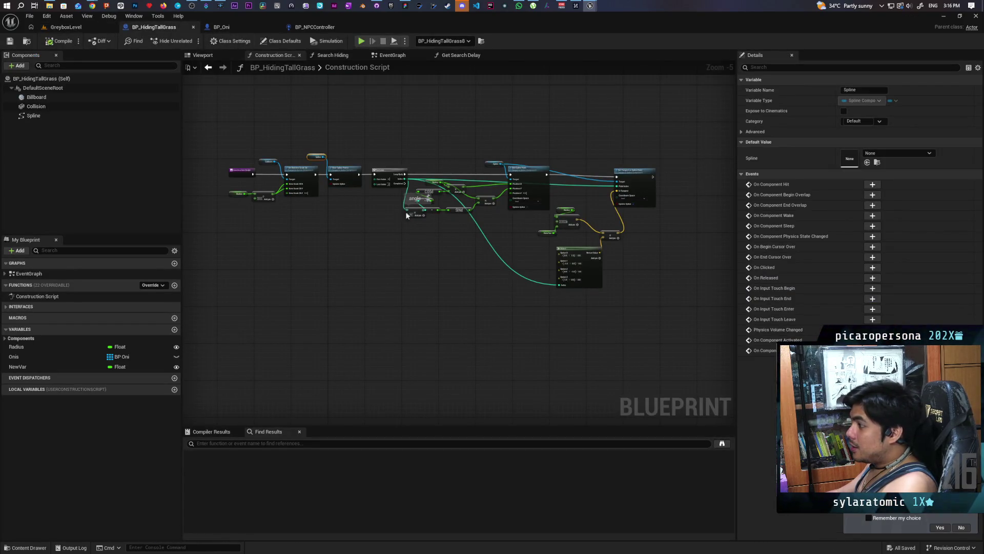
- Replace the New Var node in the Radius multiply with a float input of 3
scroll(445, 228, up, 5)
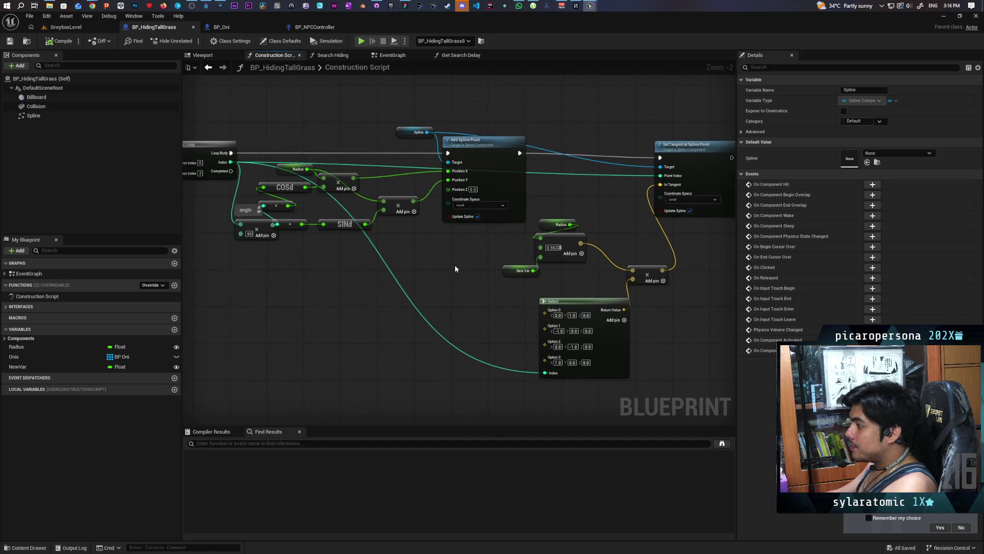
click(416, 271)
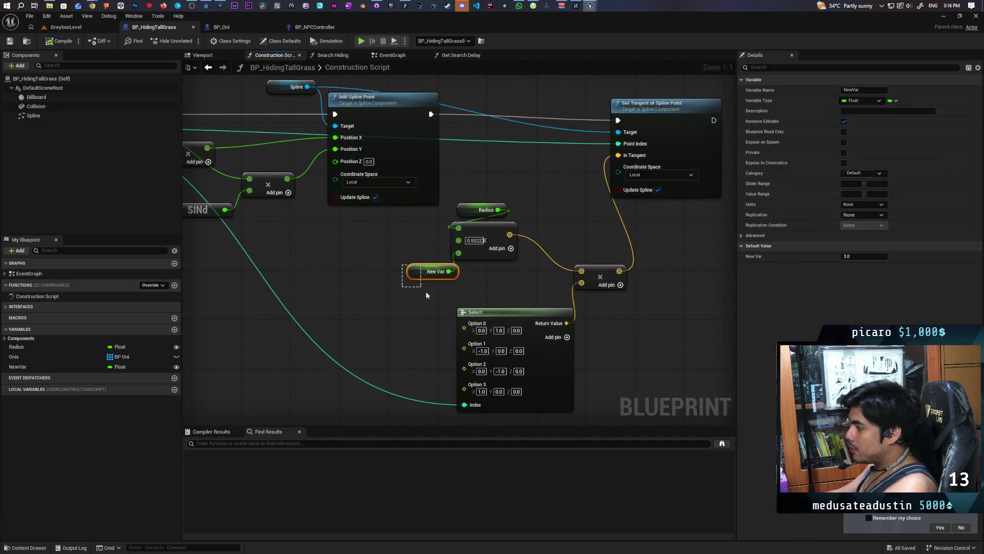
key(Delete)
right_click(459, 255)
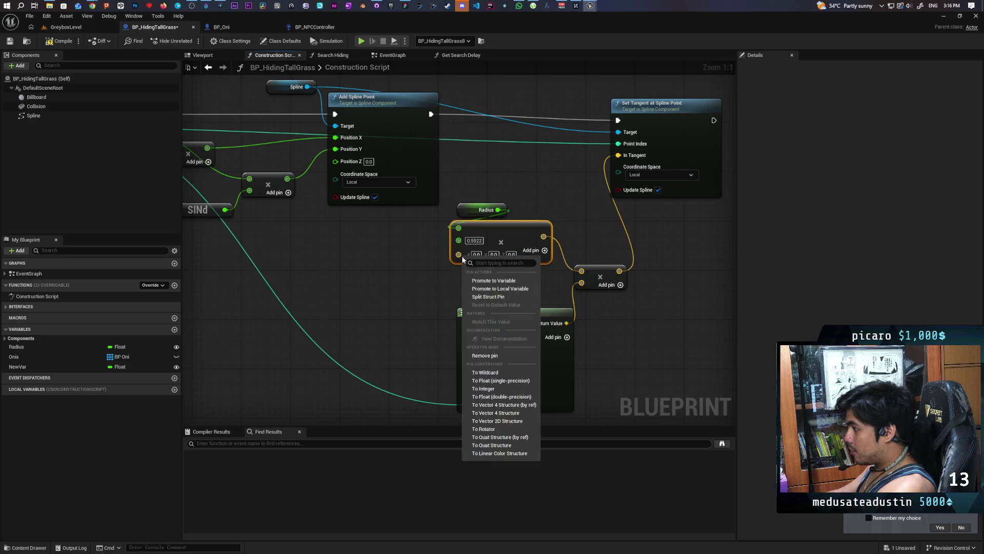
click(493, 380)
click(469, 254)
text(3)
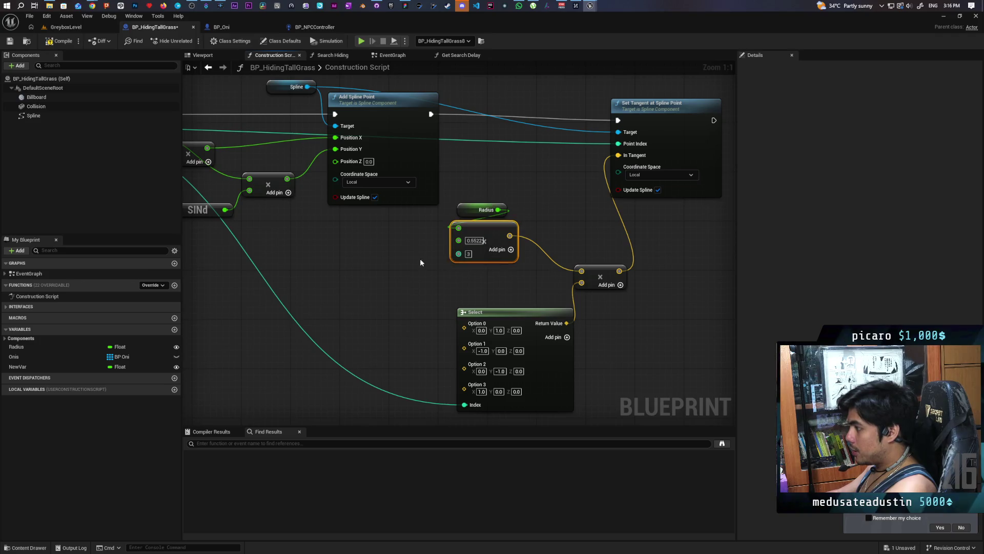
drag(468, 220, 409, 226)
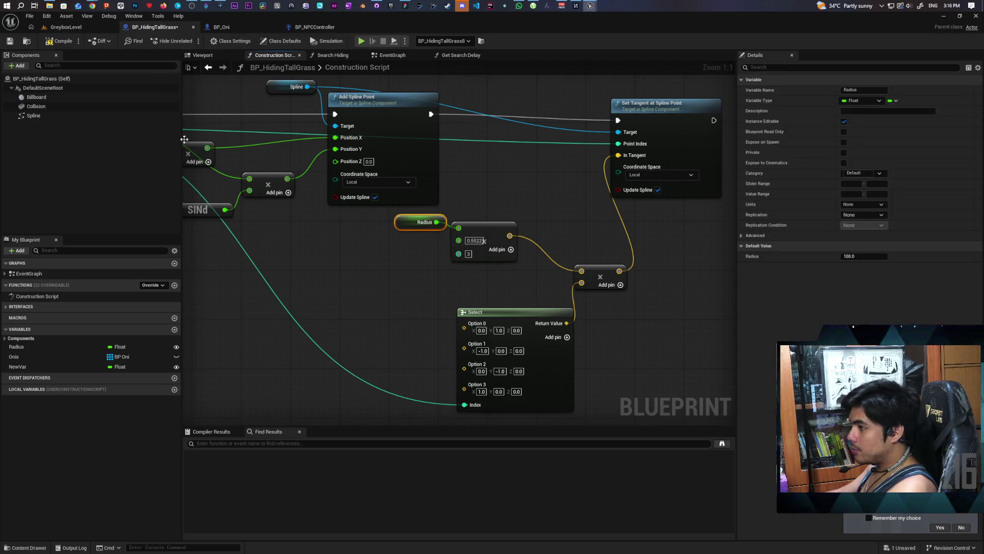
- Delete the unused NewVar variable and compile and save BP_HidingTallGrass
click(18, 366)
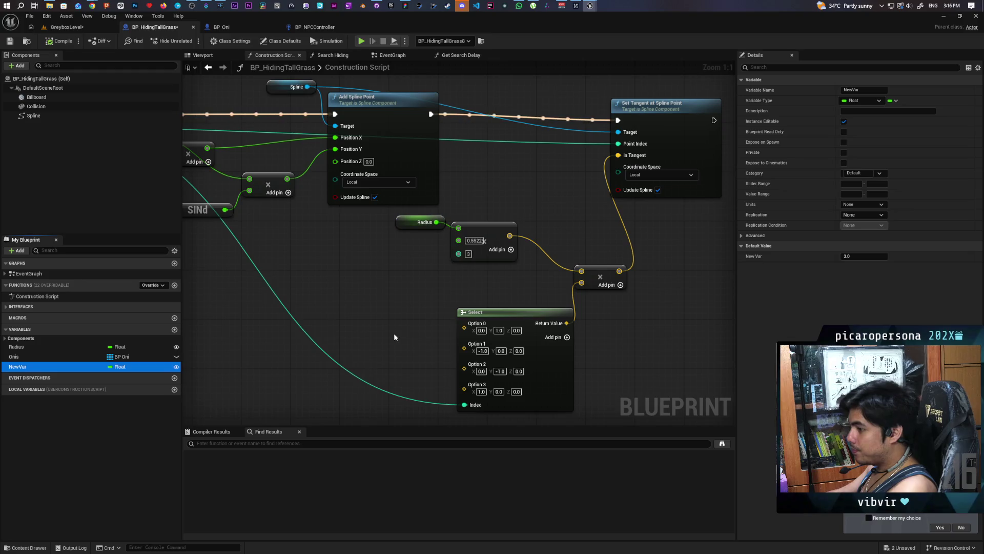
key(Delete)
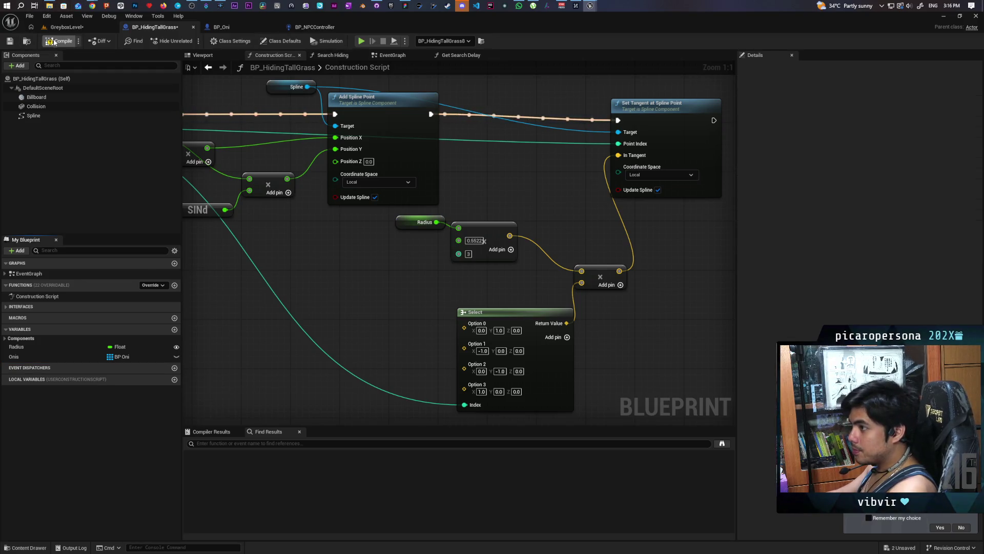
key(ctrl+s)
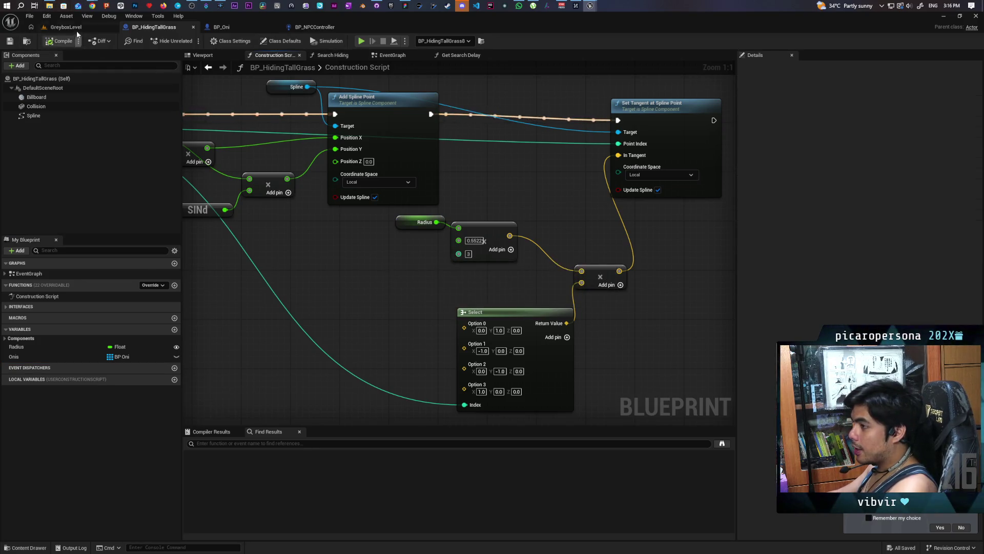
click(70, 27)
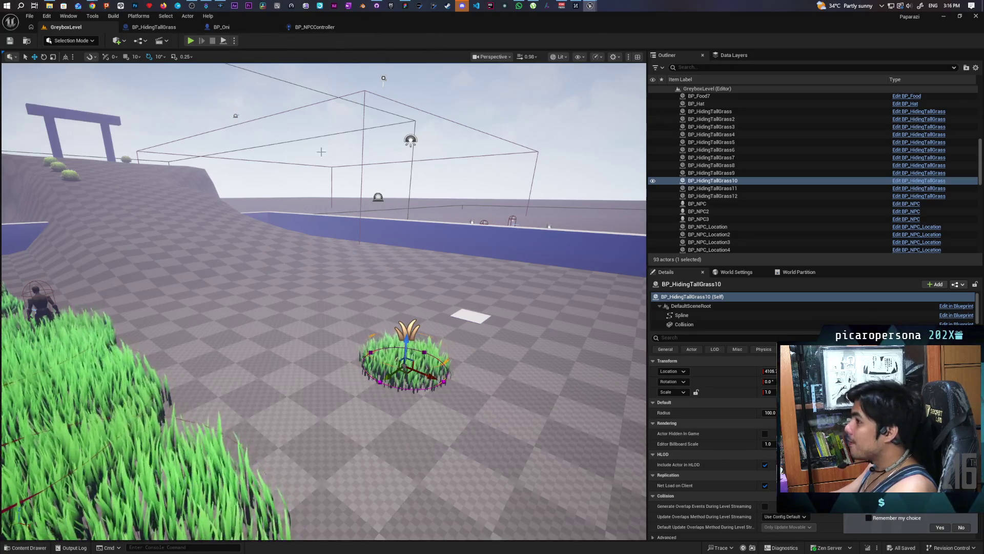
key(f)
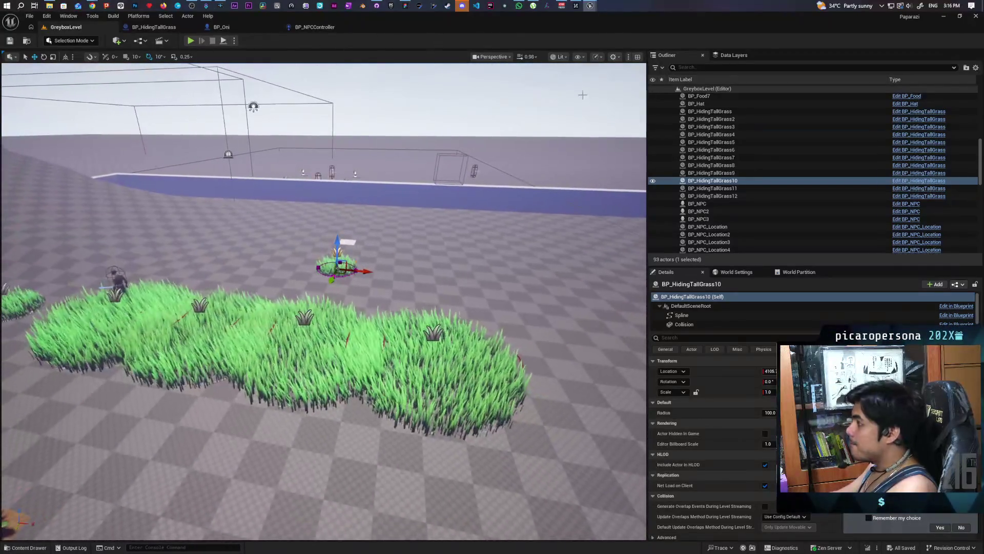
mouse_move(590, 6)
click(622, 44)
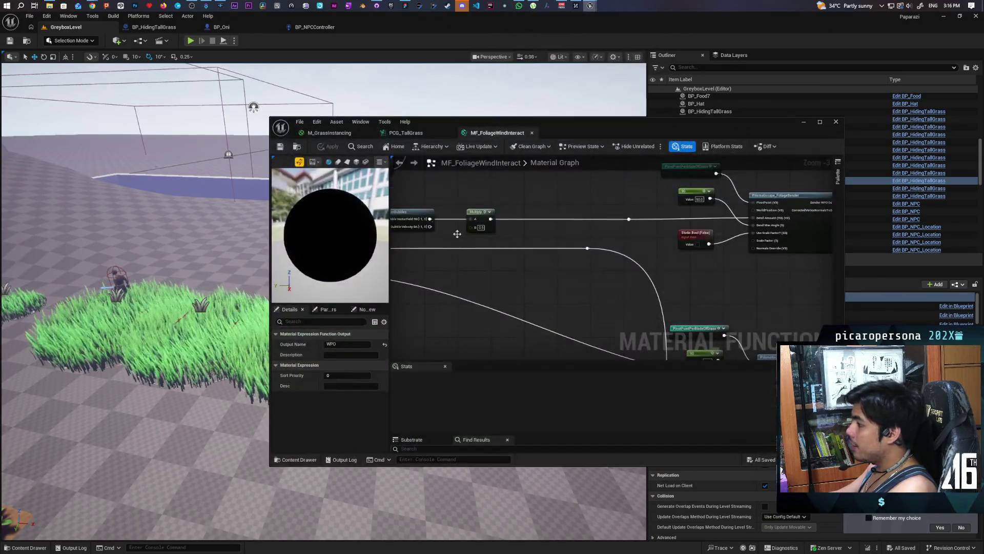
drag(561, 281, 483, 260)
scroll(569, 251, up, 4)
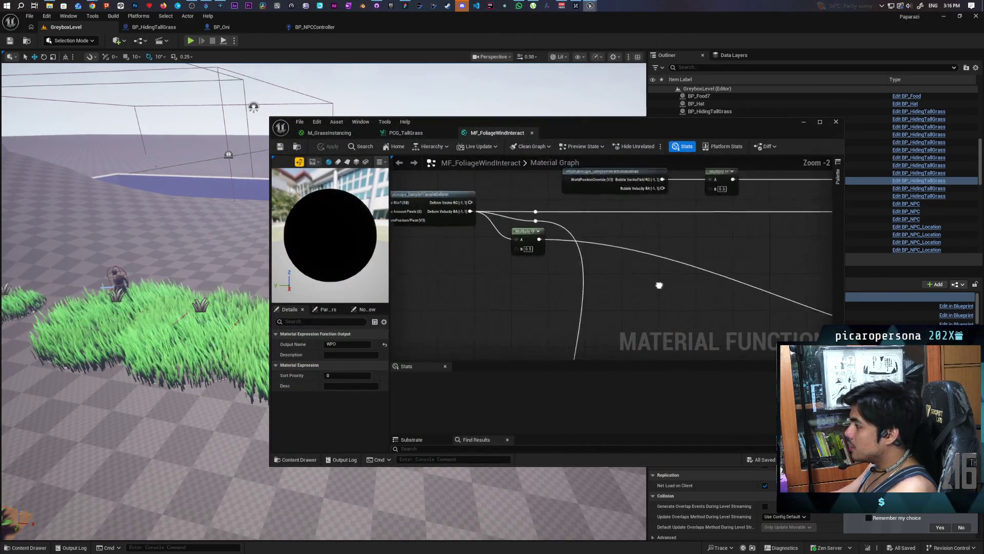
scroll(492, 294, down, 4)
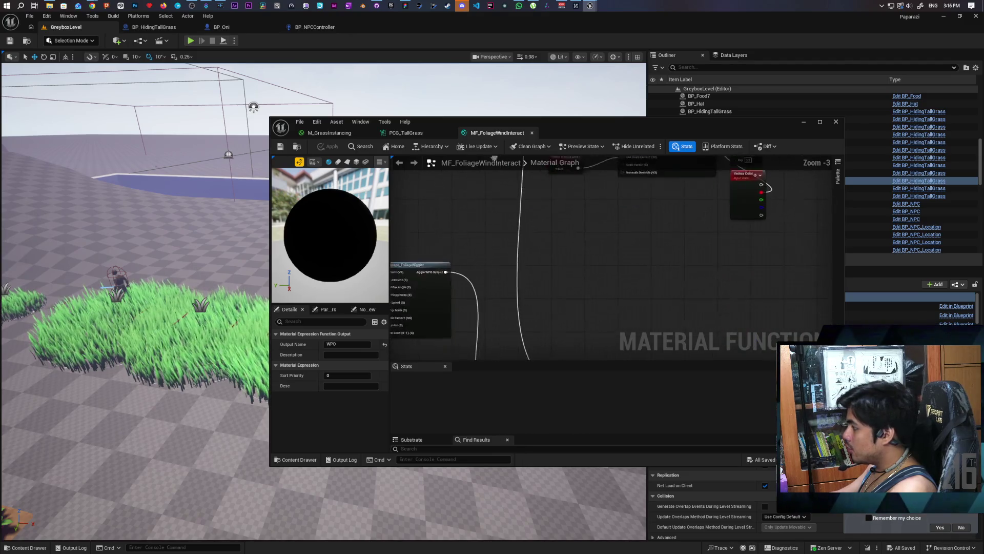
scroll(559, 229, up, 6)
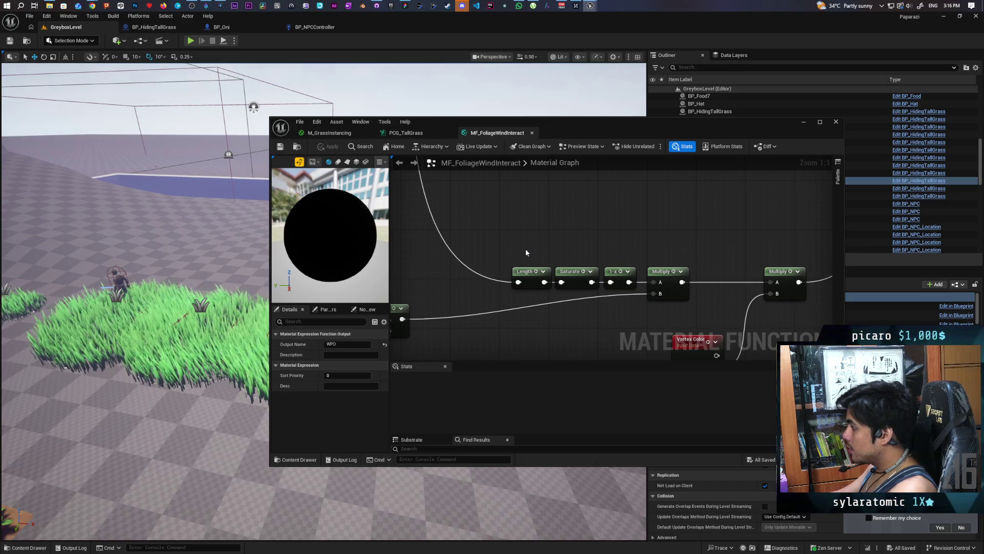
scroll(536, 252, down, 5)
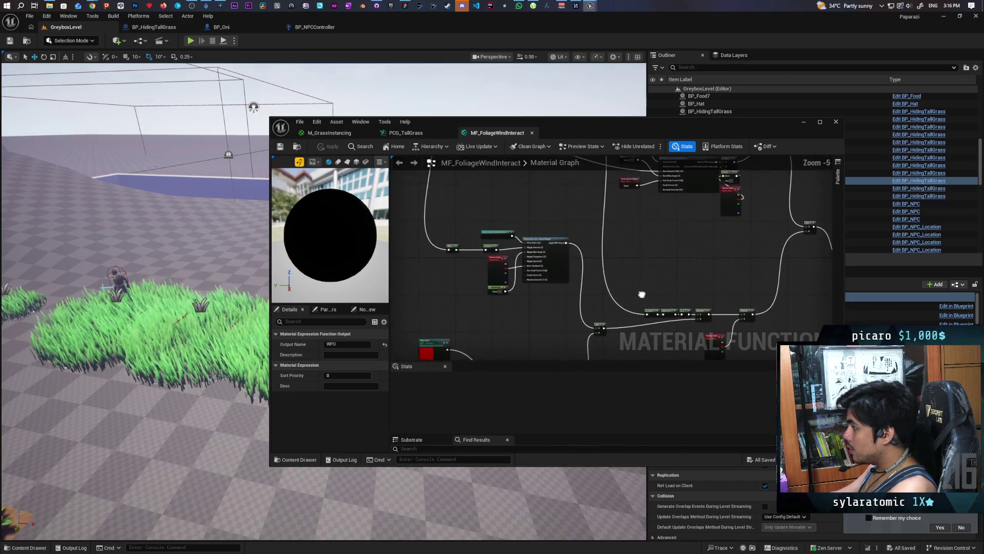
scroll(573, 269, up, 1)
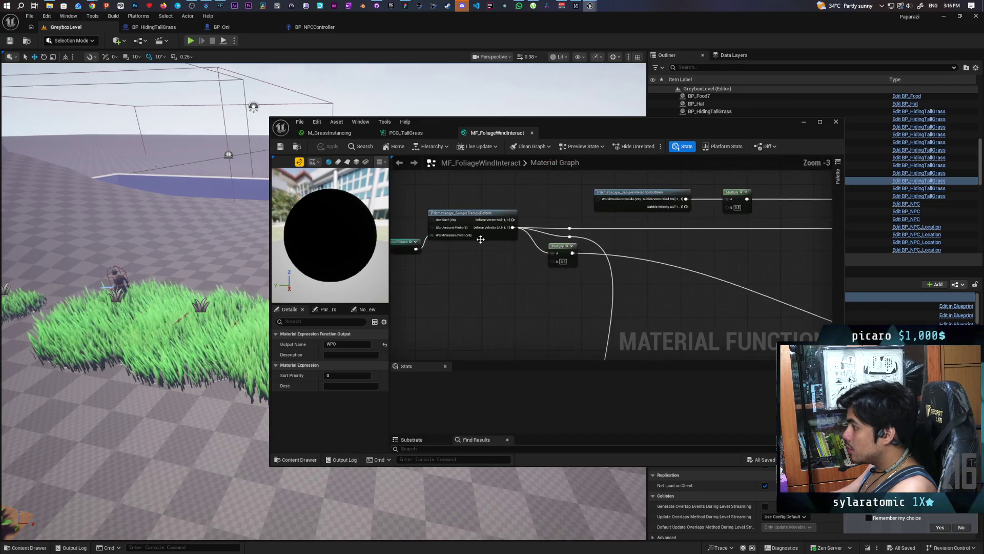
scroll(569, 266, up, 5)
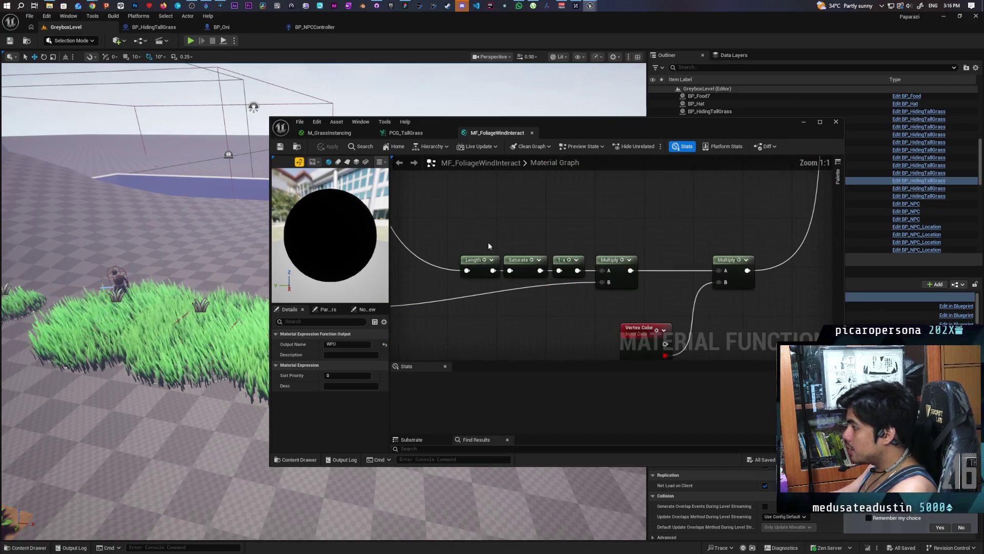
drag(474, 239, 571, 274)
click(548, 235)
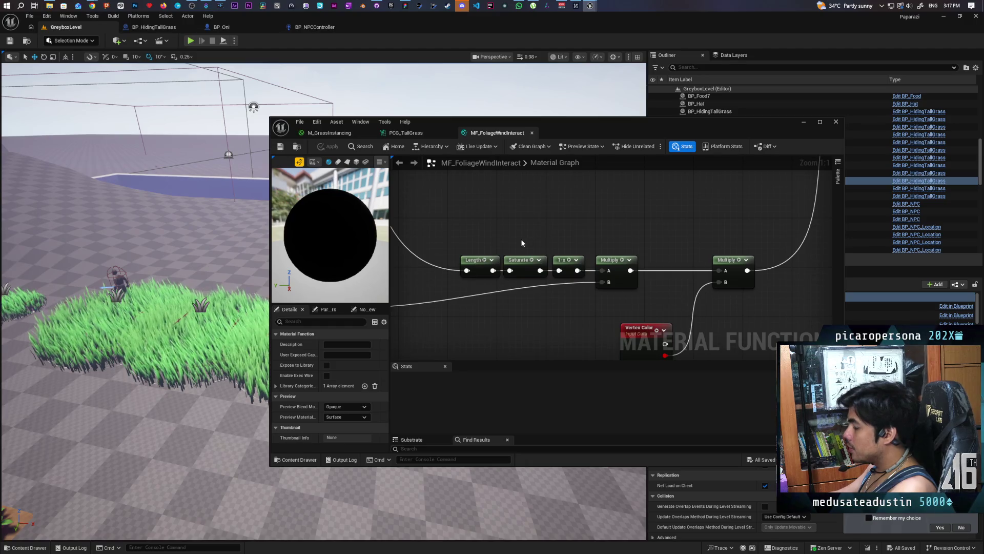
scroll(569, 256, down, 4)
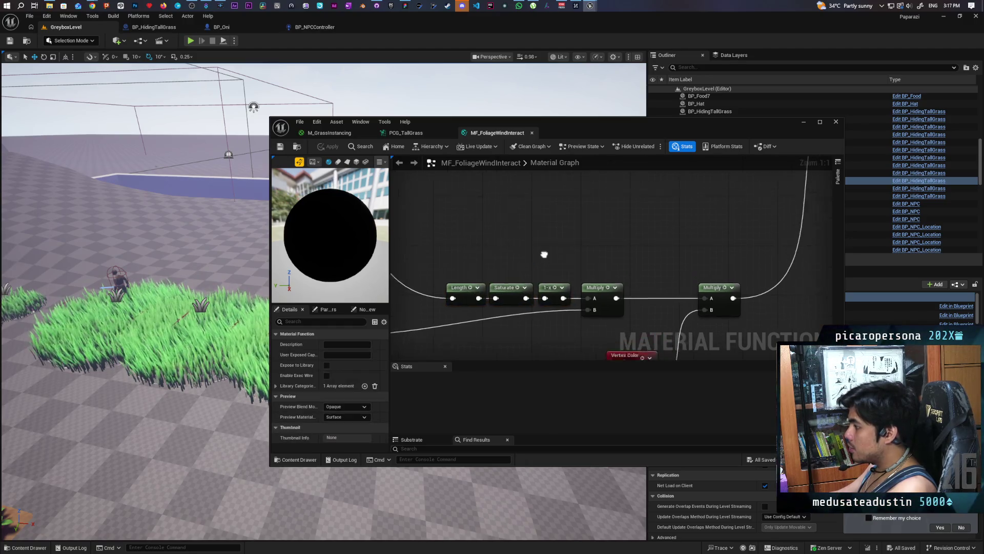
mouse_move(560, 330)
mouse_down()
mouse_move(553, 302)
mouse_move(496, 276)
mouse_move(743, 266)
mouse_move(613, 233)
mouse_move(462, 231)
mouse_move(581, 196)
mouse_up()
scroll(581, 196, up, 2)
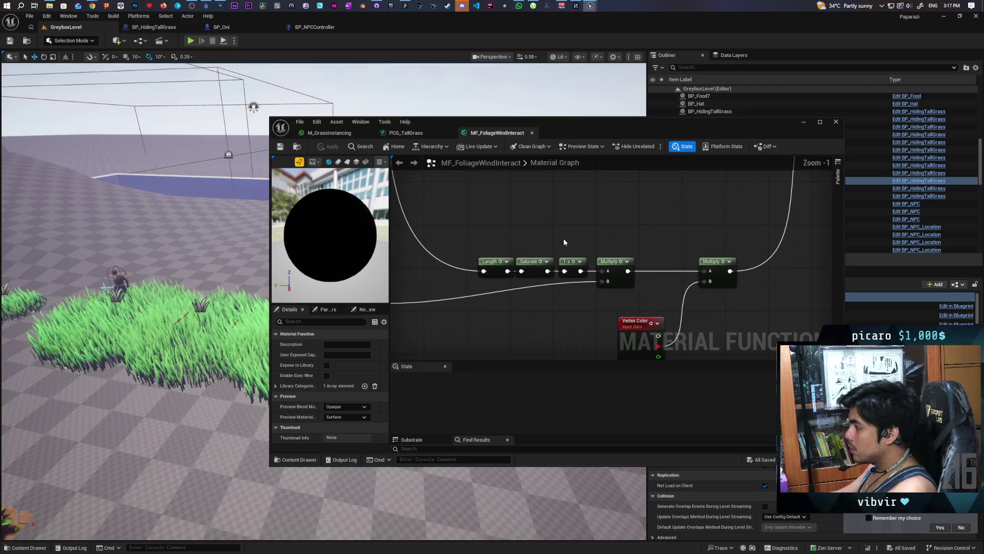
click(571, 263)
scroll(571, 262, down, 2)
mouse_move(601, 225)
mouse_down()
mouse_move(575, 281)
mouse_move(534, 296)
mouse_move(464, 251)
mouse_up()
scroll(575, 281, down, 3)
scroll(534, 296, up, 2)
scroll(666, 234, up, 2)
click(689, 219)
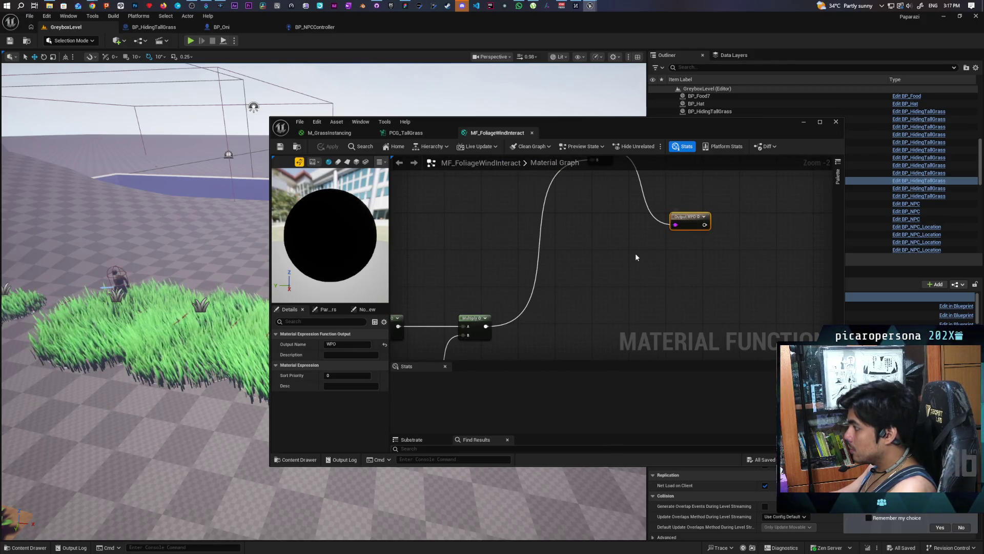
- Duplicate the Output WPO node and rename the copy to Deform Scale
key(ctrl+d)
drag(428, 280, 507, 254)
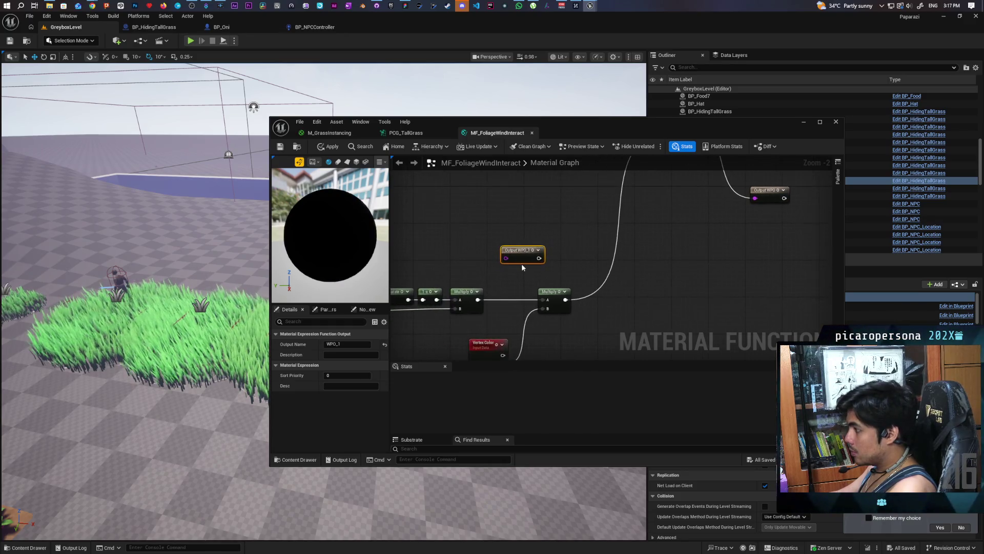
click(353, 344)
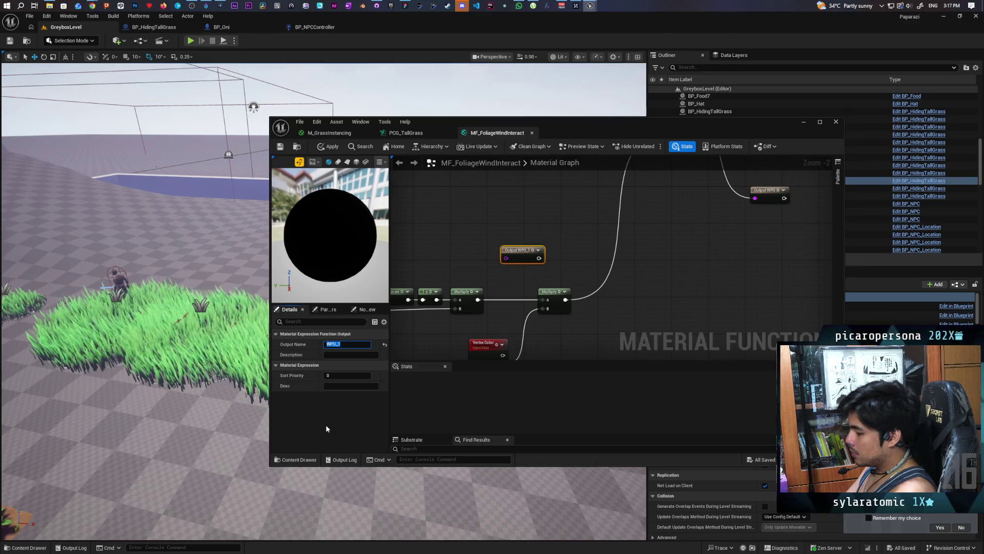
text(DriDeform Sc)
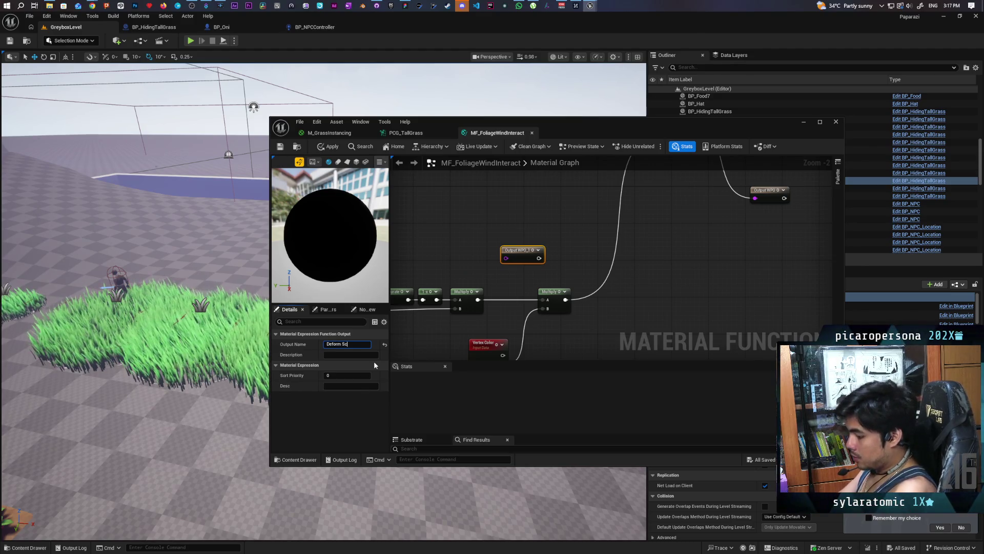
click(438, 235)
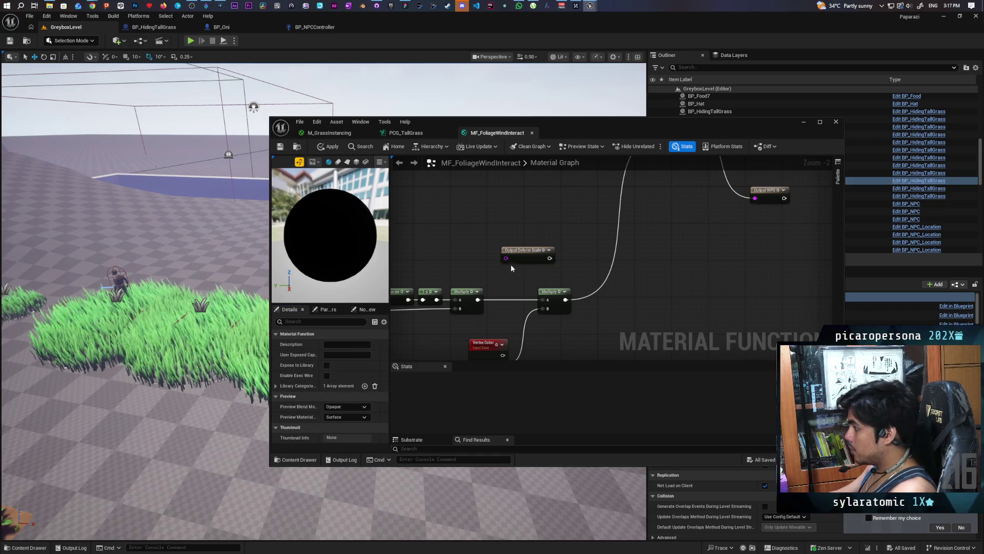
scroll(513, 266, down, 3)
scroll(507, 249, up, 2)
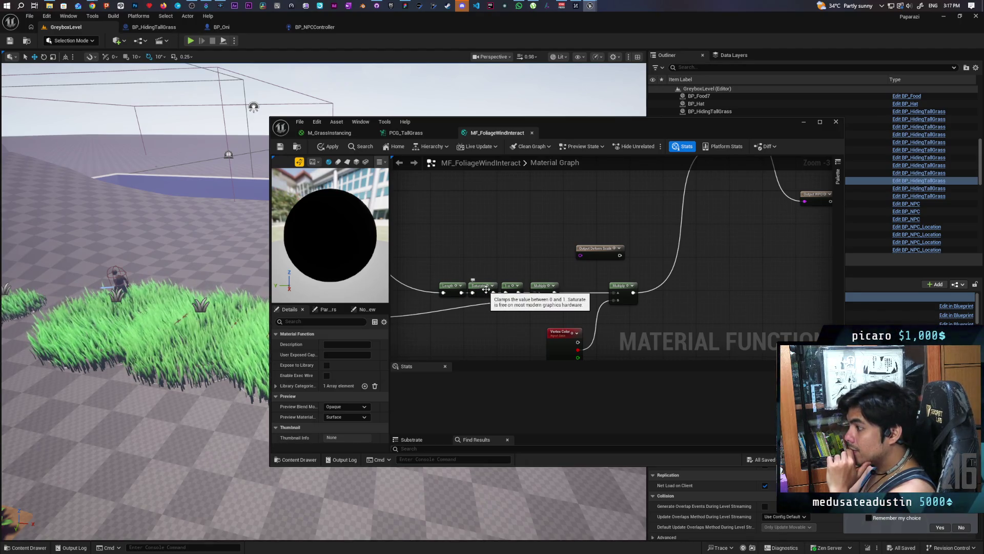
- Tidy the graph, shifting the Length and Saturate nodes slightly left
scroll(485, 236, down, 1)
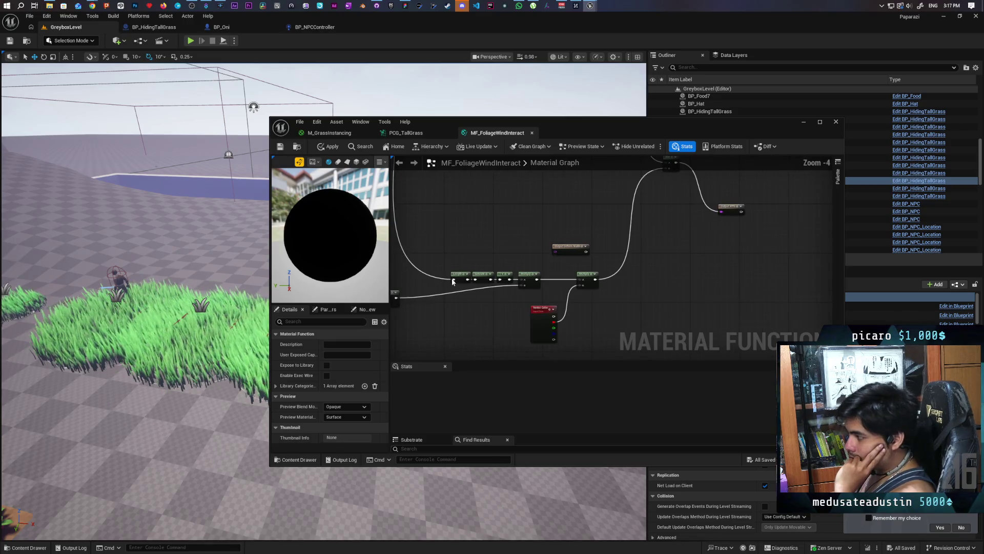
mouse_move(451, 227)
mouse_down()
mouse_move(527, 333)
mouse_move(530, 310)
mouse_up()
scroll(530, 306, up, 1)
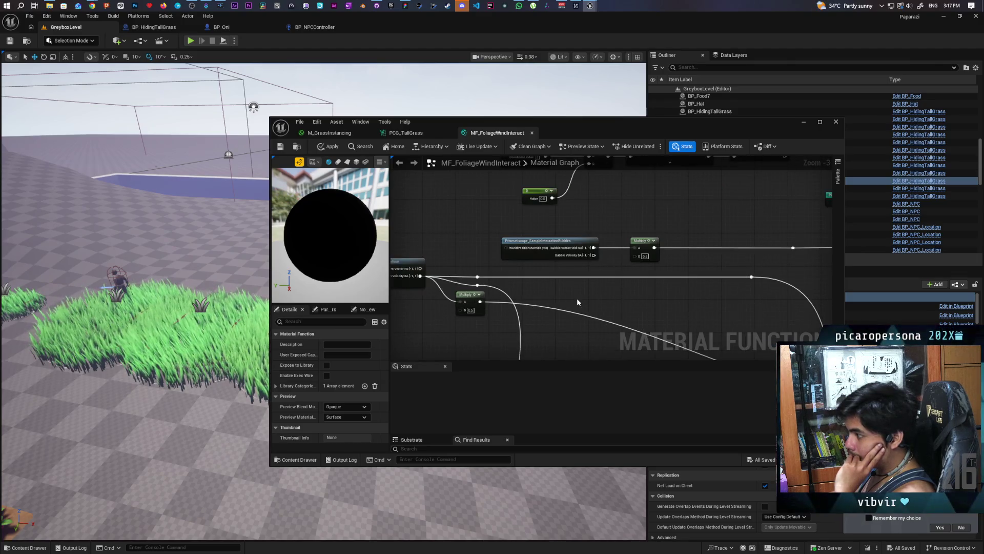
mouse_move(577, 300)
mouse_down()
mouse_move(693, 292)
mouse_move(666, 270)
mouse_move(589, 248)
mouse_up()
scroll(553, 231, down, 3)
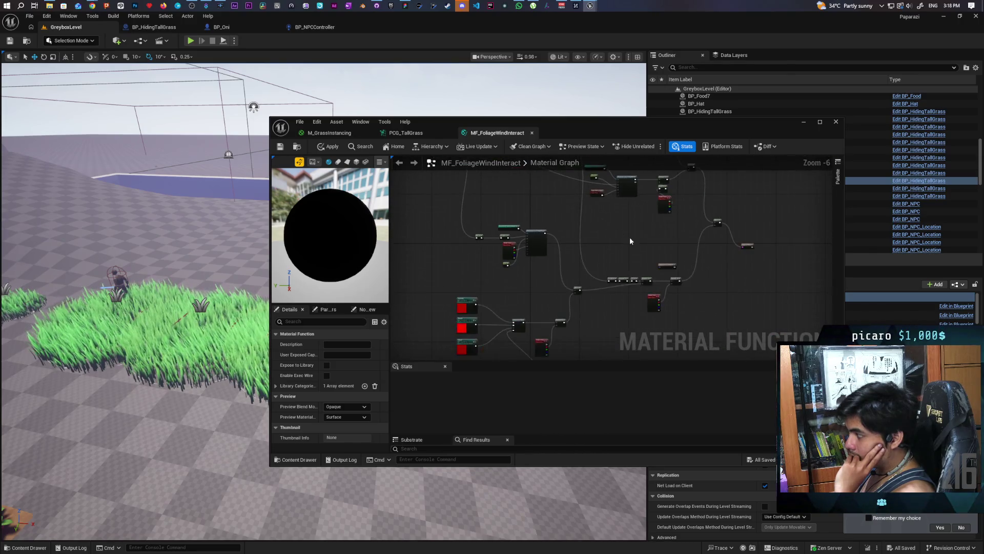
scroll(630, 241, up, 6)
drag(508, 275, 500, 235)
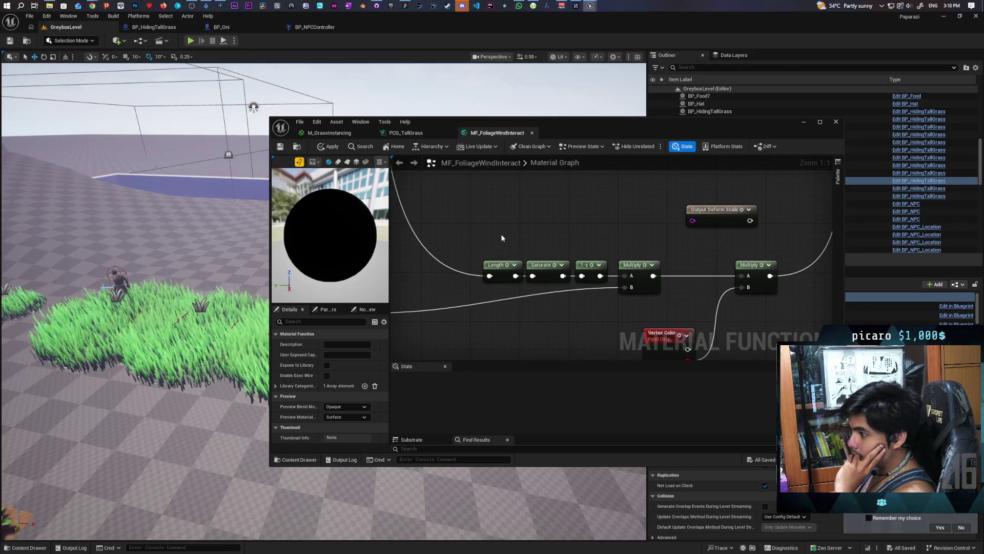
drag(538, 243, 555, 319)
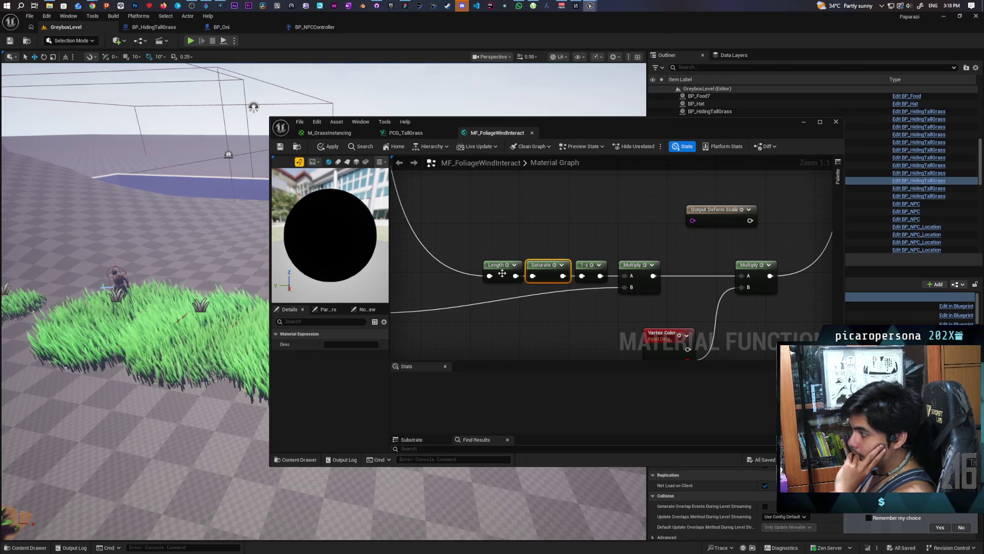
drag(503, 275, 483, 275)
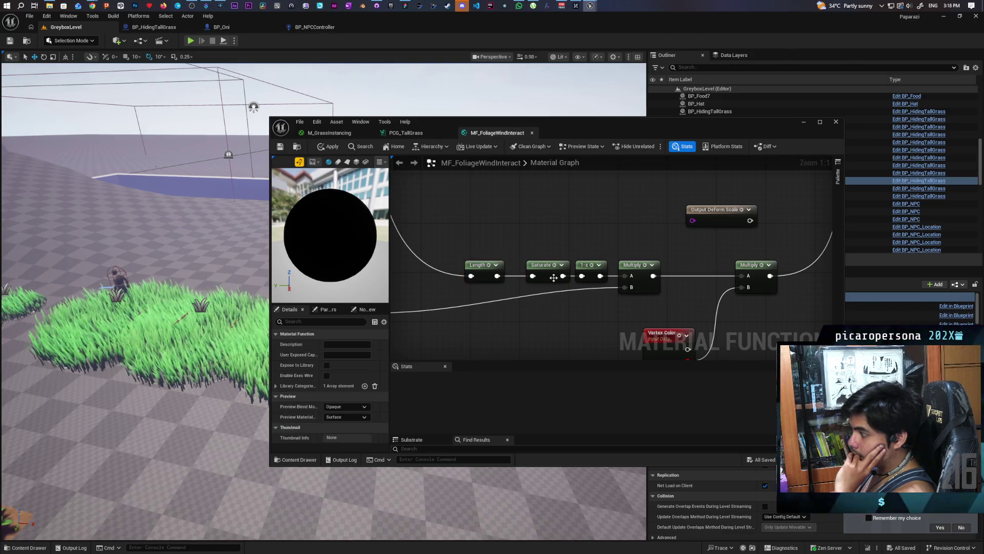
drag(545, 280, 539, 280)
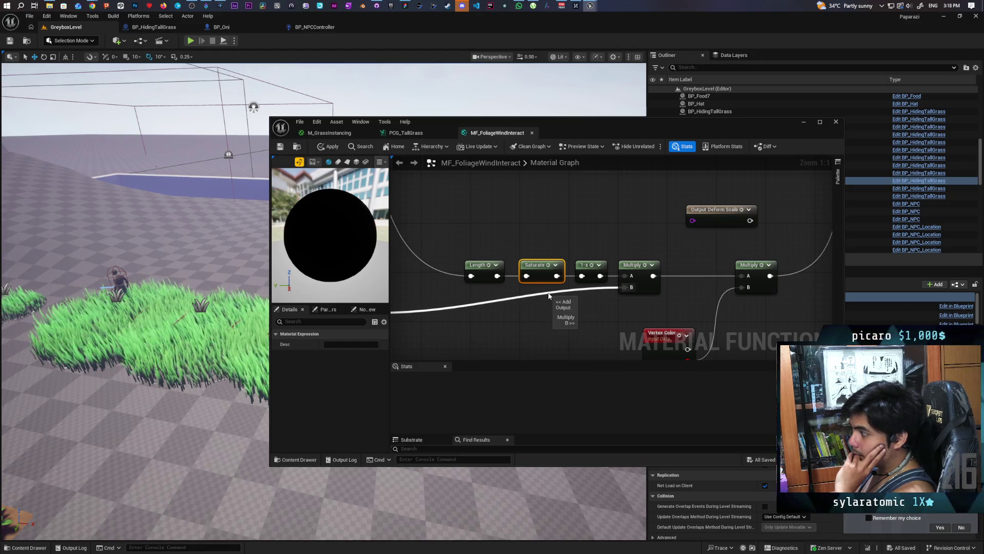
scroll(548, 295, down, 6)
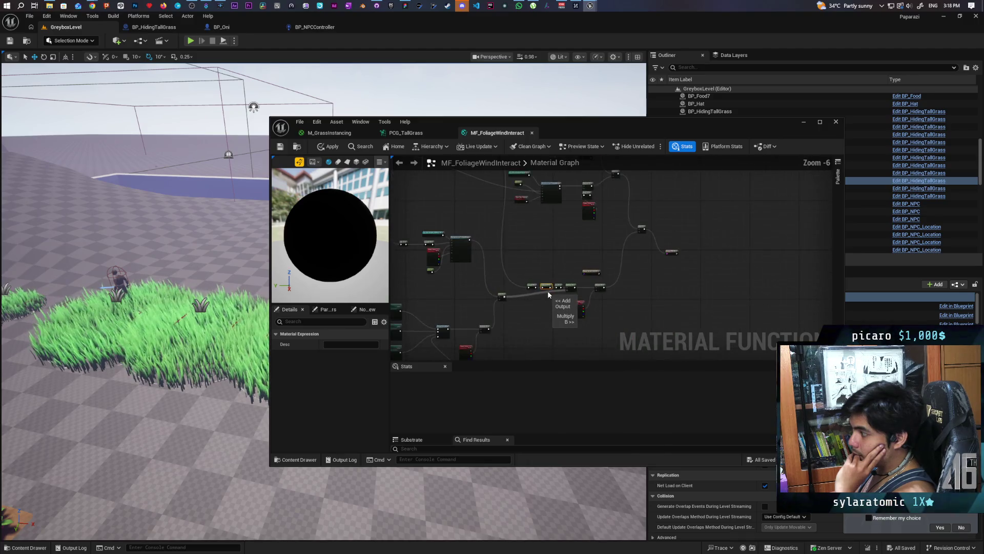
scroll(547, 291, up, 4)
scroll(547, 291, down, 4)
scroll(549, 300, up, 2)
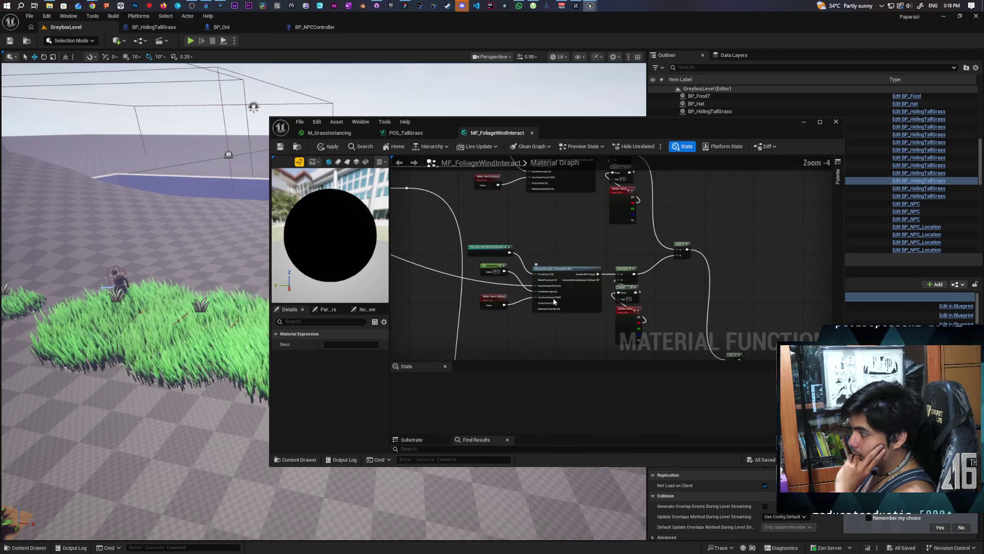
drag(549, 319, 571, 313)
scroll(571, 313, up, 5)
drag(530, 167, 536, 254)
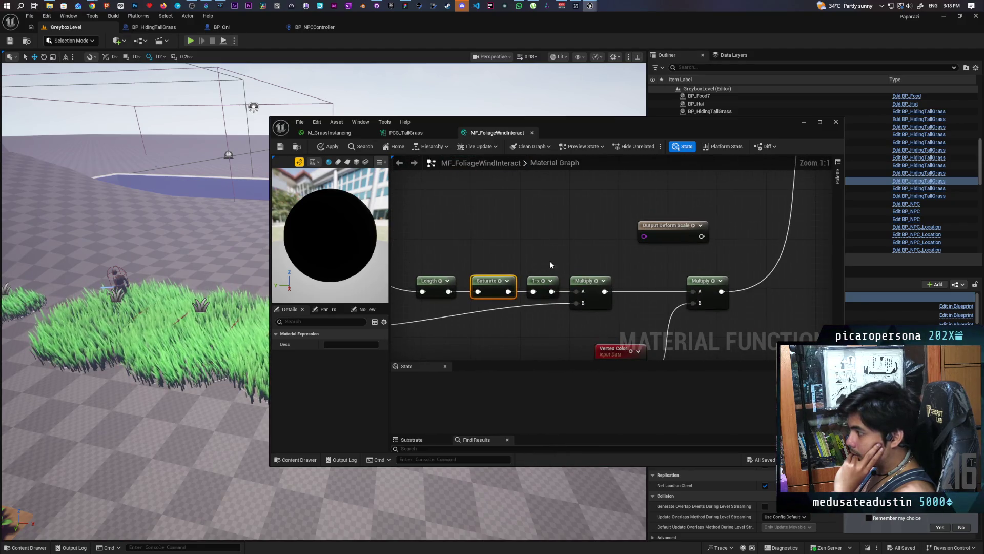
- Wire the Saturate result into Output Deform Scale and apply the material function
click(669, 233)
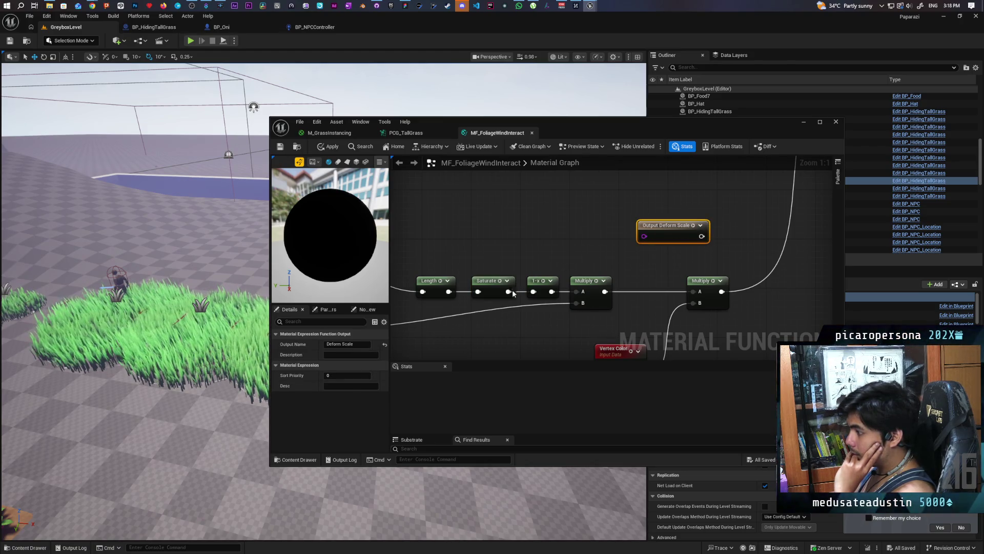
mouse_move(508, 292)
mouse_down()
mouse_move(593, 230)
mouse_move(582, 241)
mouse_move(645, 236)
mouse_move(557, 225)
mouse_up()
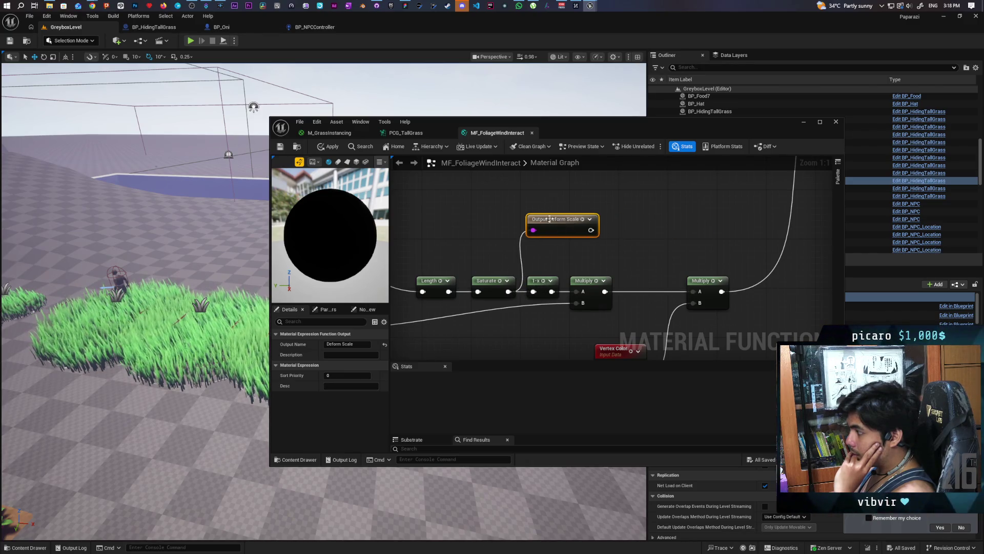
click(332, 147)
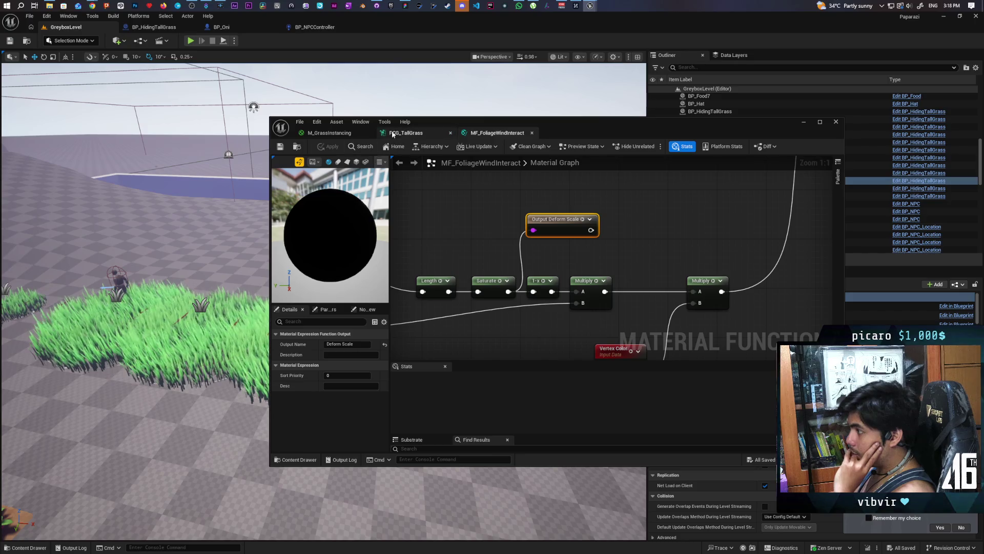
click(352, 133)
- Try a Multiply node fed by Deform Scale, then delete it
scroll(461, 250, down, 2)
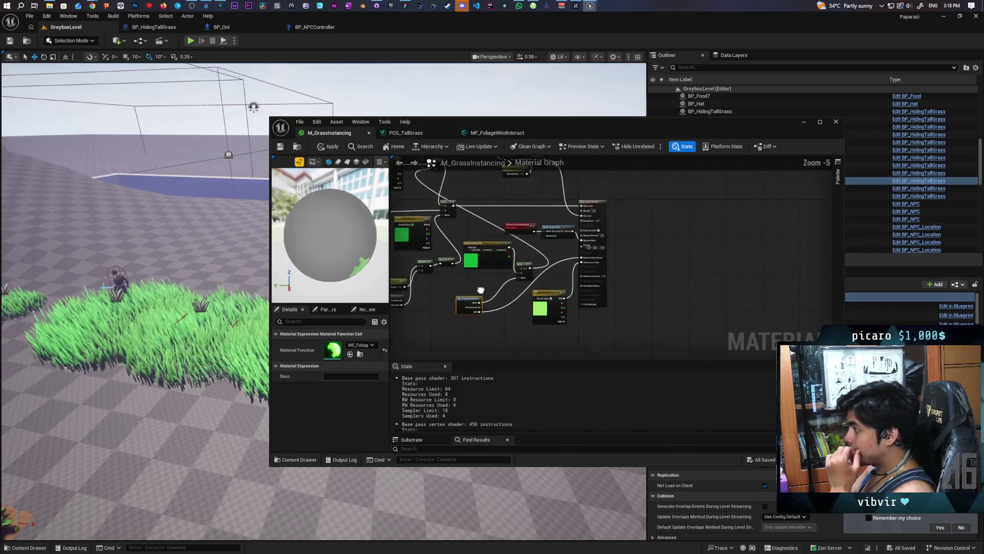
scroll(481, 296, up, 2)
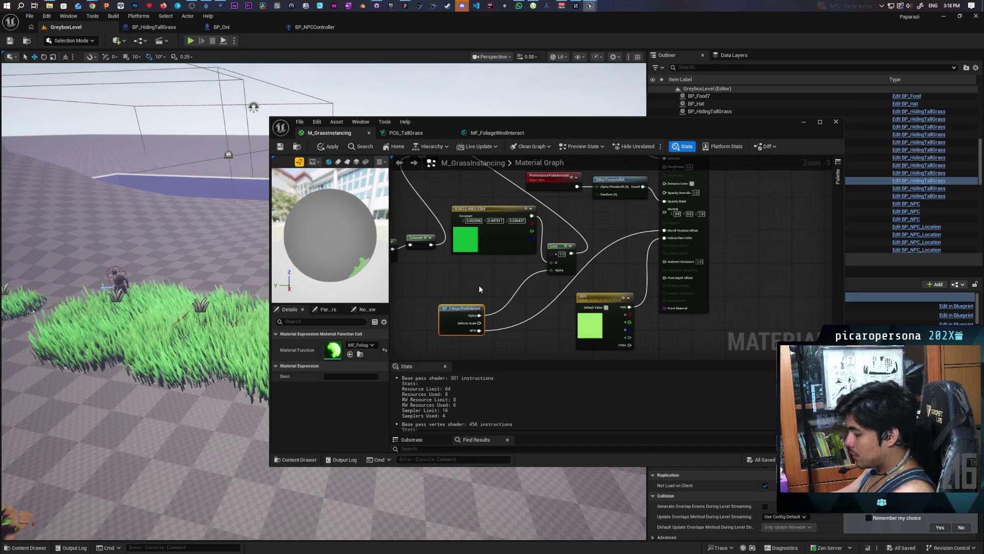
click(489, 272)
drag(477, 326, 511, 280)
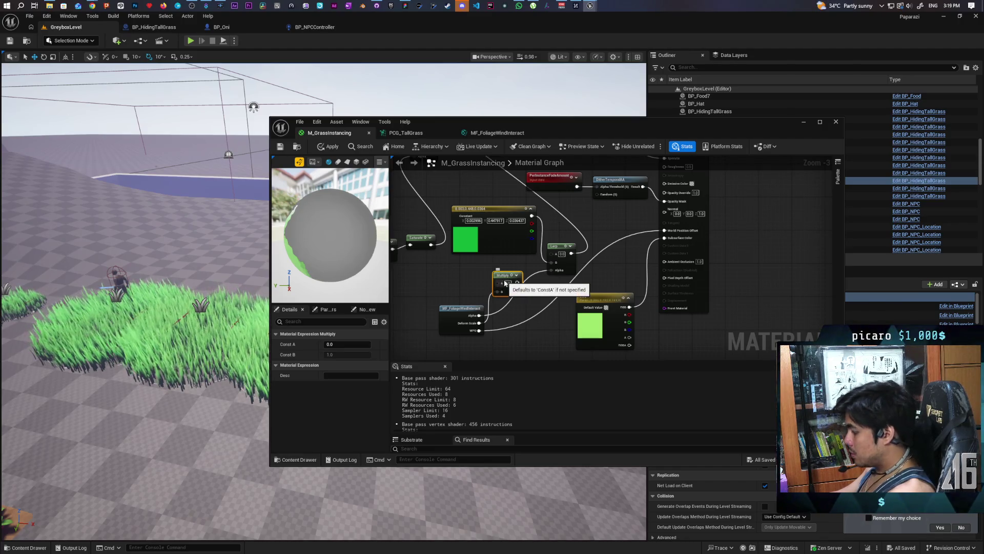
key(Delete)
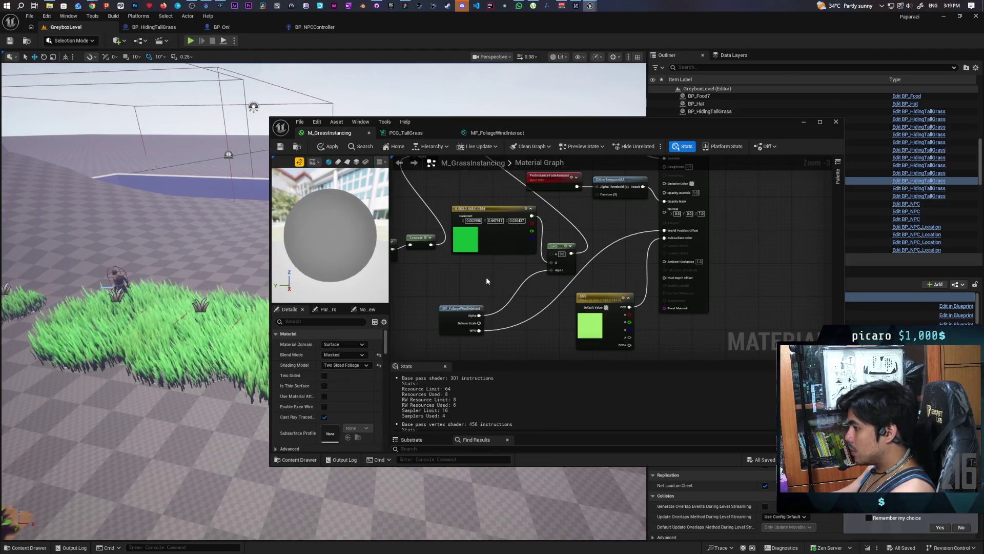
- Add a Multiply node whose A input comes from a new Linear Interpolate node
drag(486, 281, 500, 357)
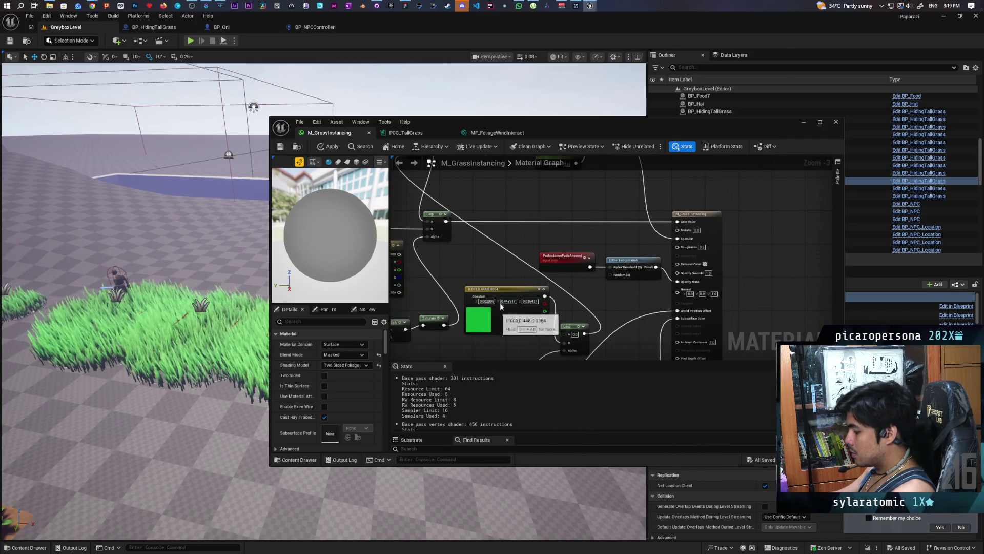
click(515, 204)
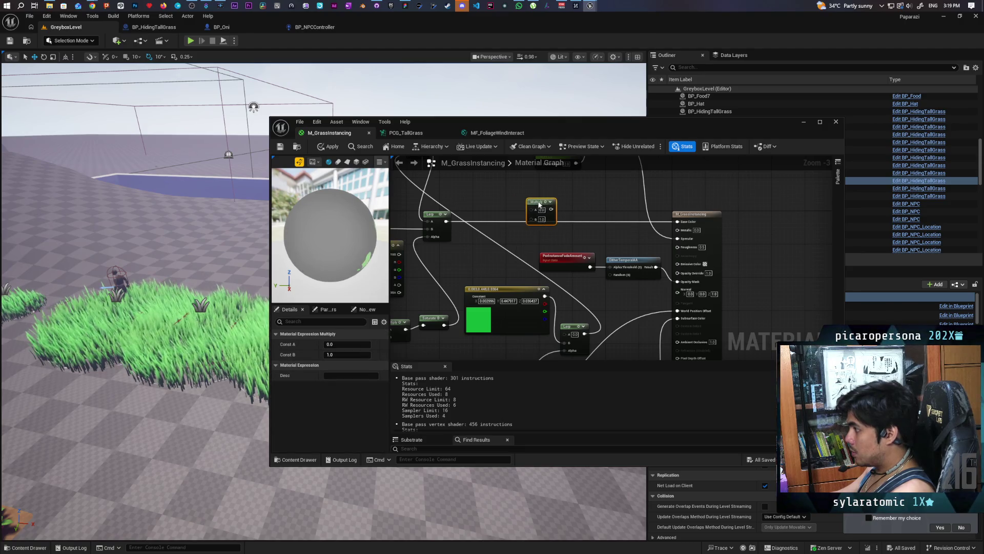
drag(446, 221, 680, 224)
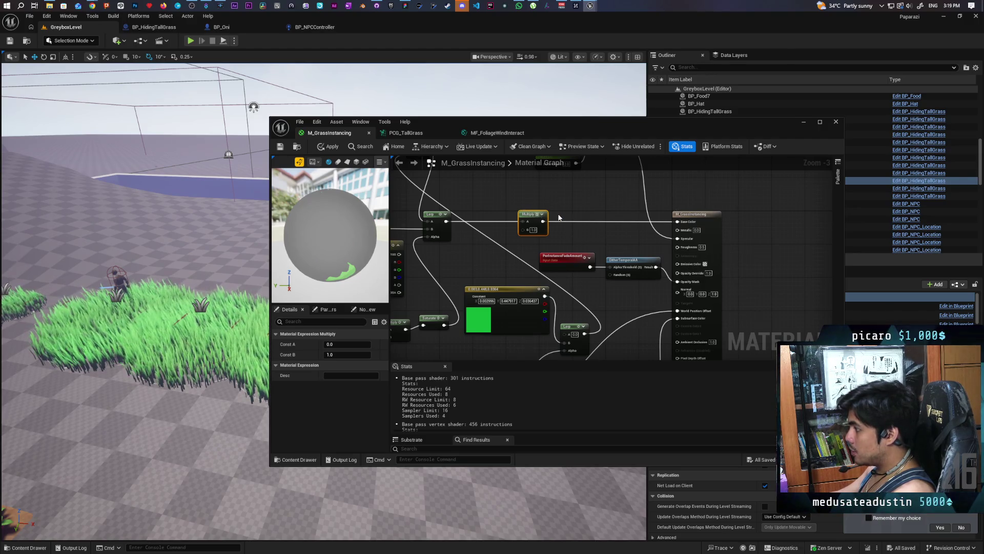
drag(536, 224, 496, 268)
text(lerp)
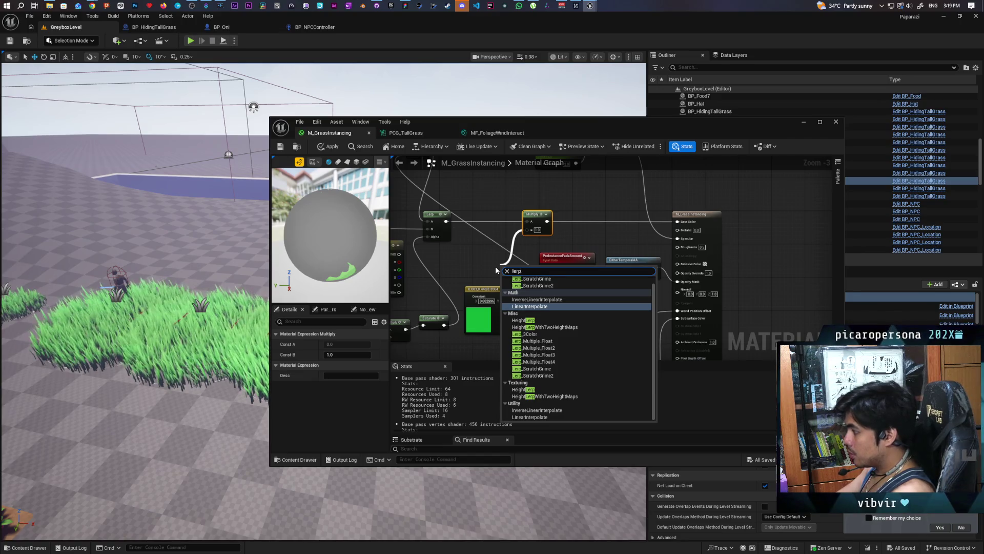
key(Return)
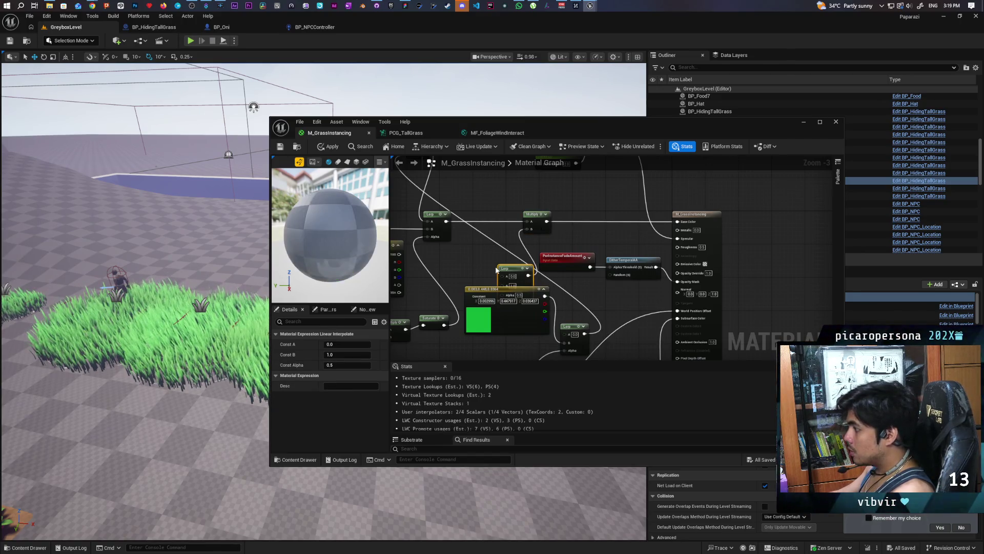
- Connect Deform Scale to the Lerp's Alpha and apply the grass material
drag(510, 267, 524, 183)
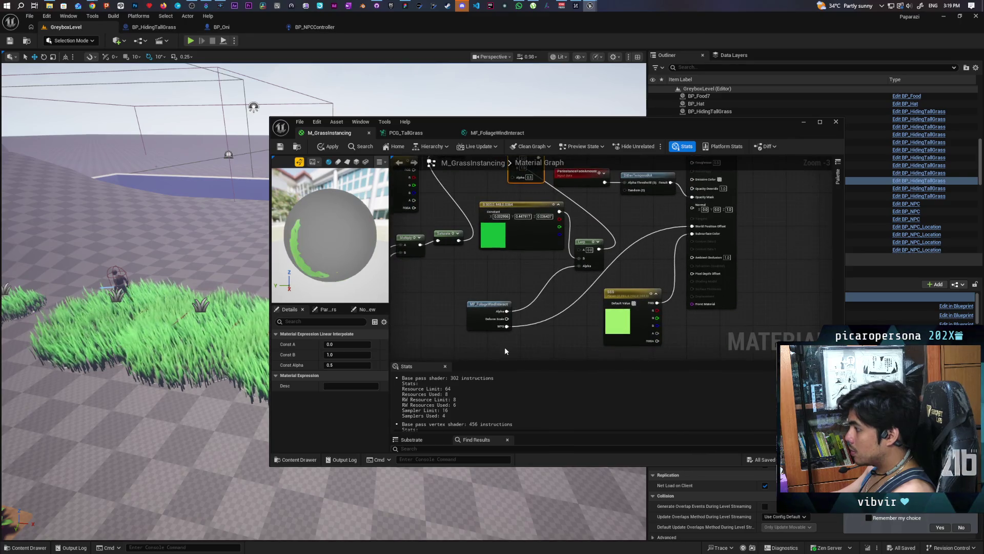
mouse_move(506, 319)
mouse_down()
mouse_move(533, 241)
mouse_move(513, 178)
mouse_move(527, 307)
mouse_up()
scroll(532, 291, up, 3)
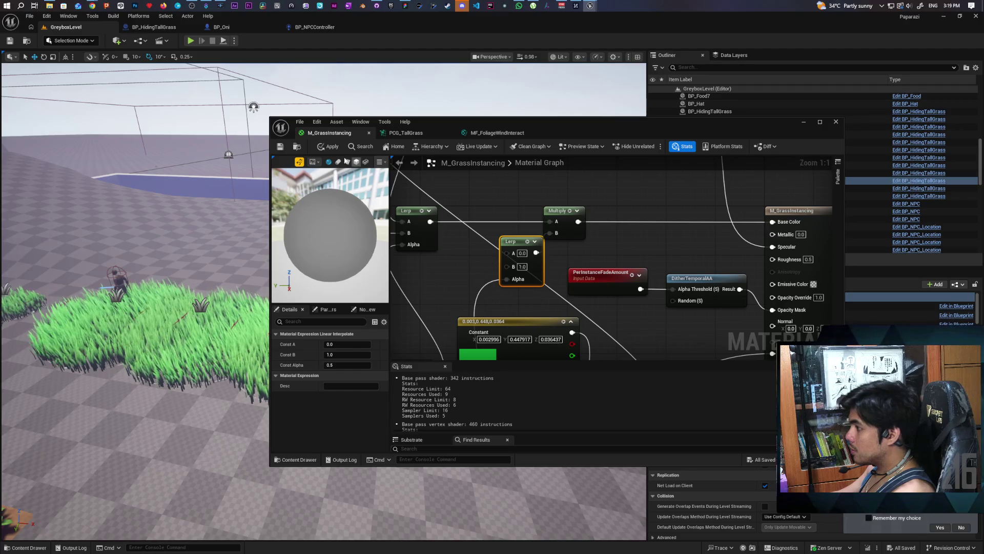
key(ctrl+s)
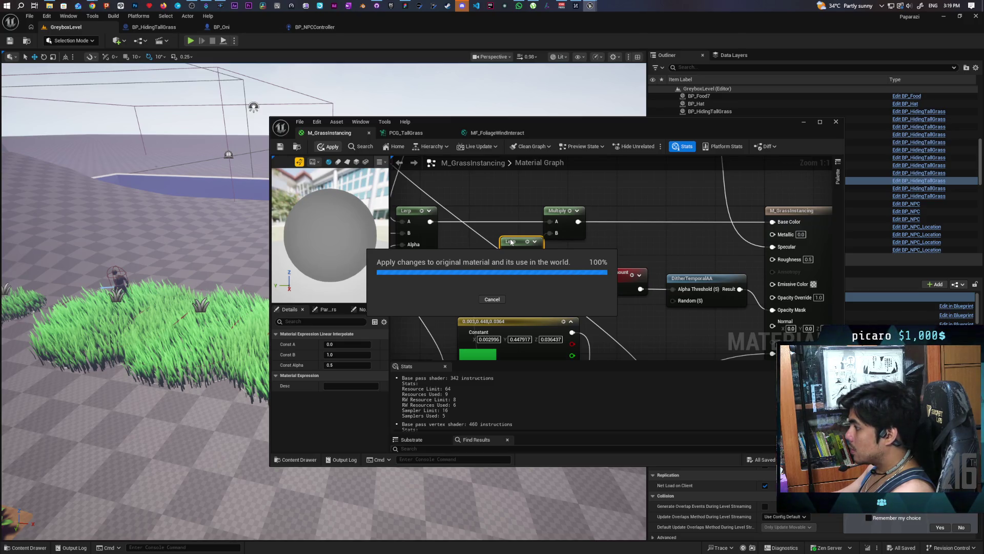
drag(561, 211, 592, 211)
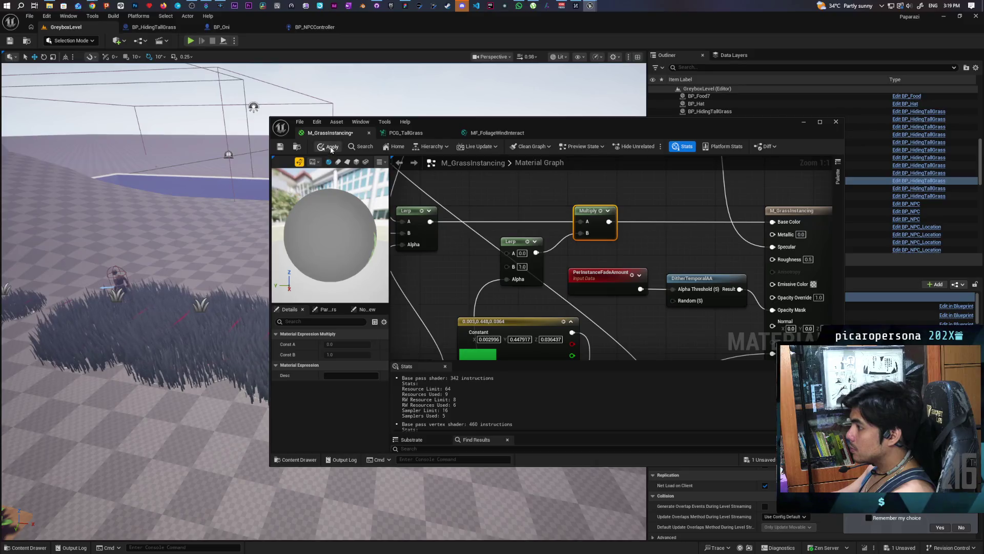
click(331, 148)
mouse_move(579, 141)
mouse_down()
mouse_move(809, 199)
mouse_move(869, 200)
mouse_up()
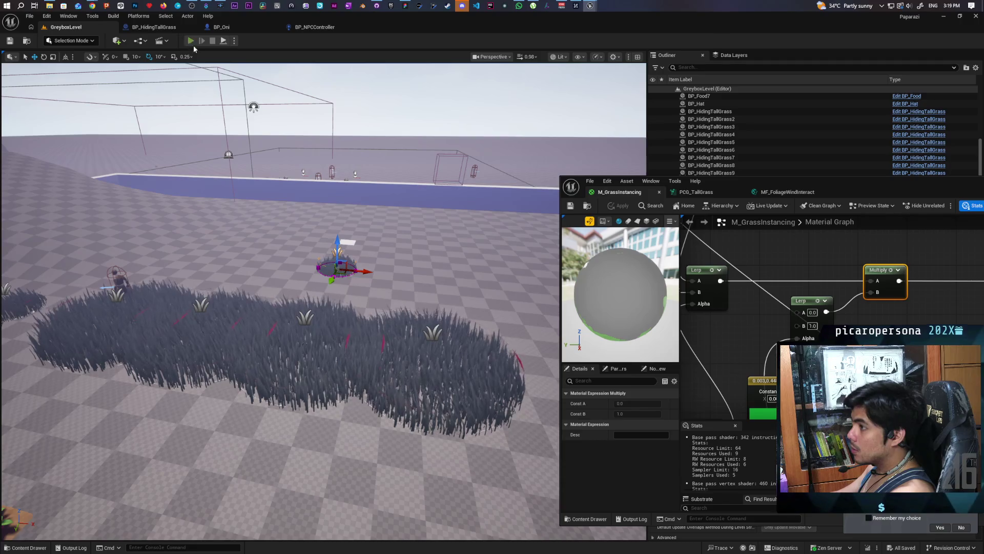
click(191, 41)
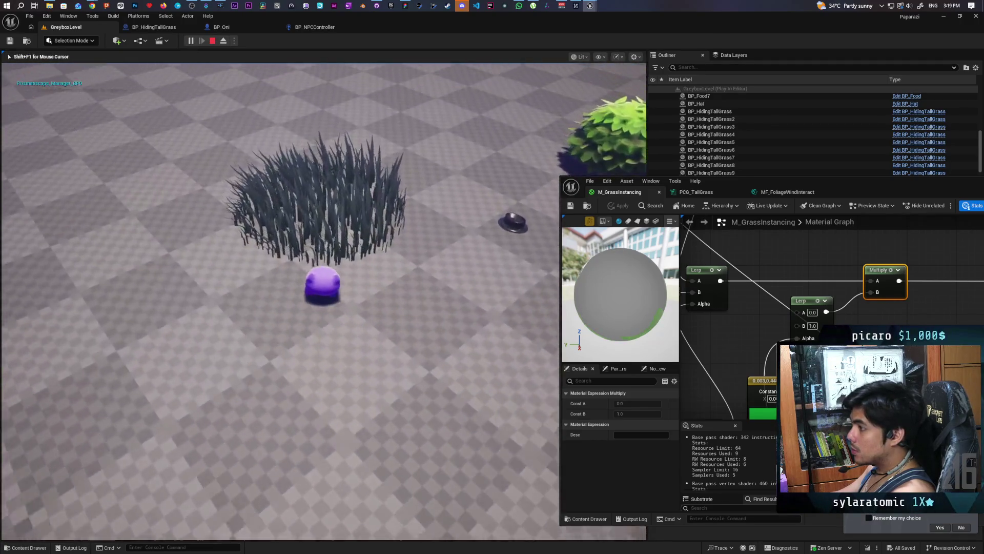
key(w)
key(s)
key(w)
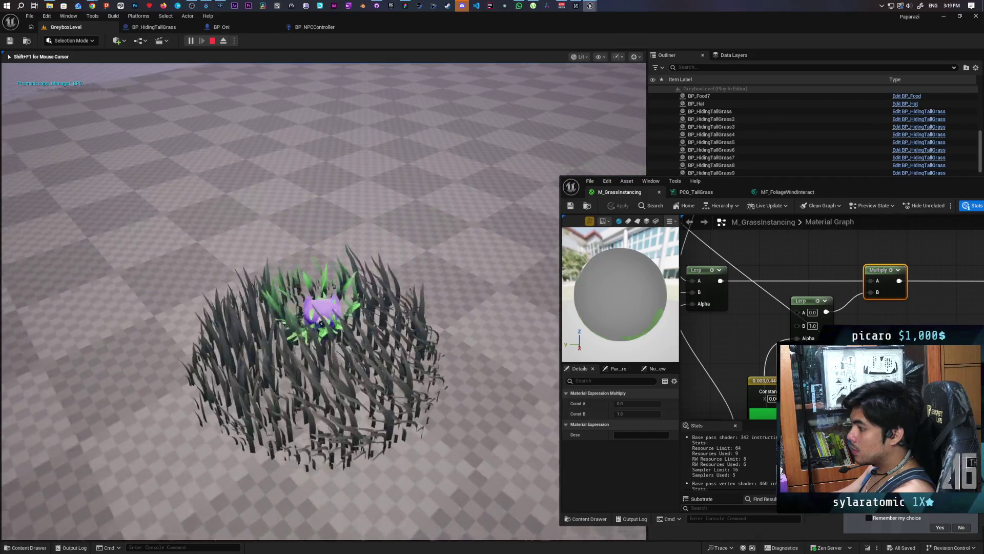
key(w)
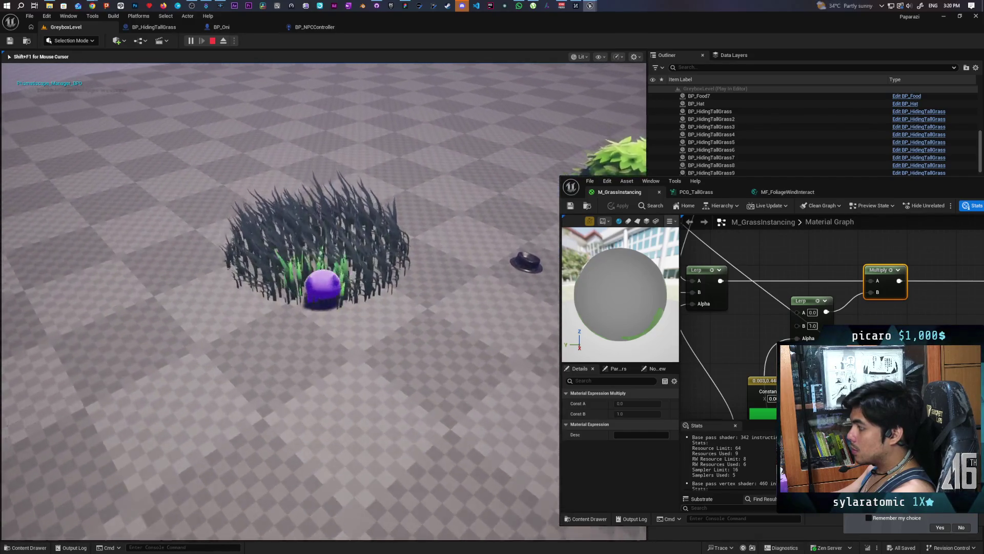
key(w)
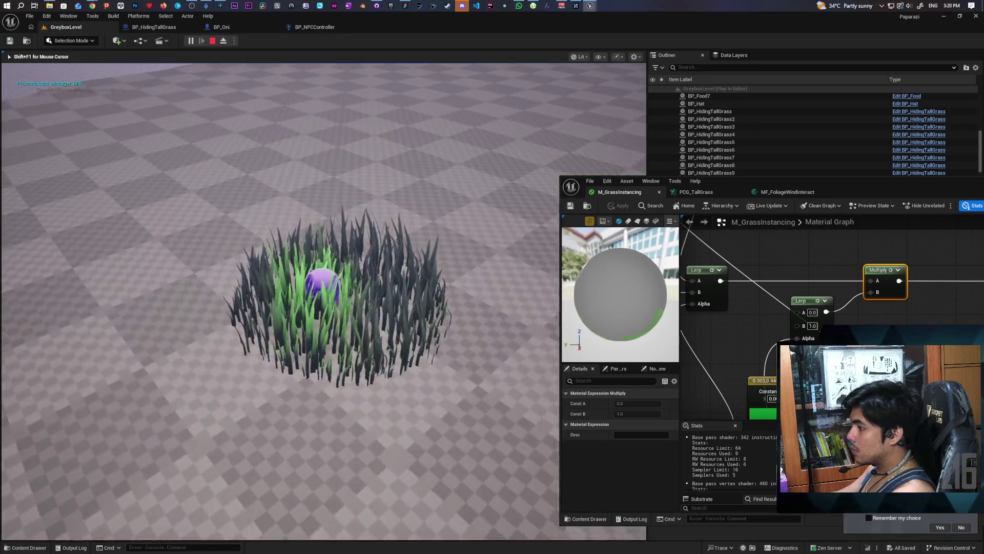
key(w)
key(w)
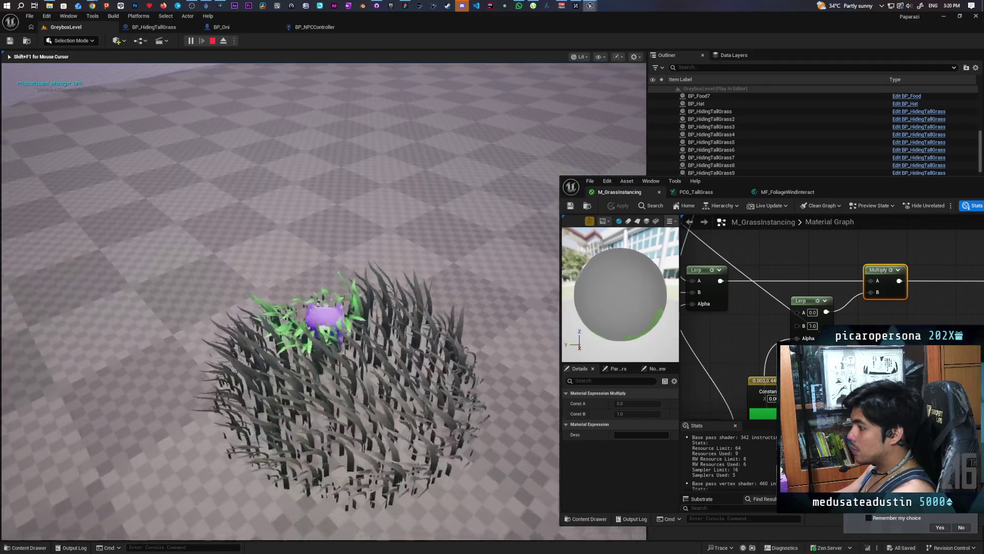
key(w)
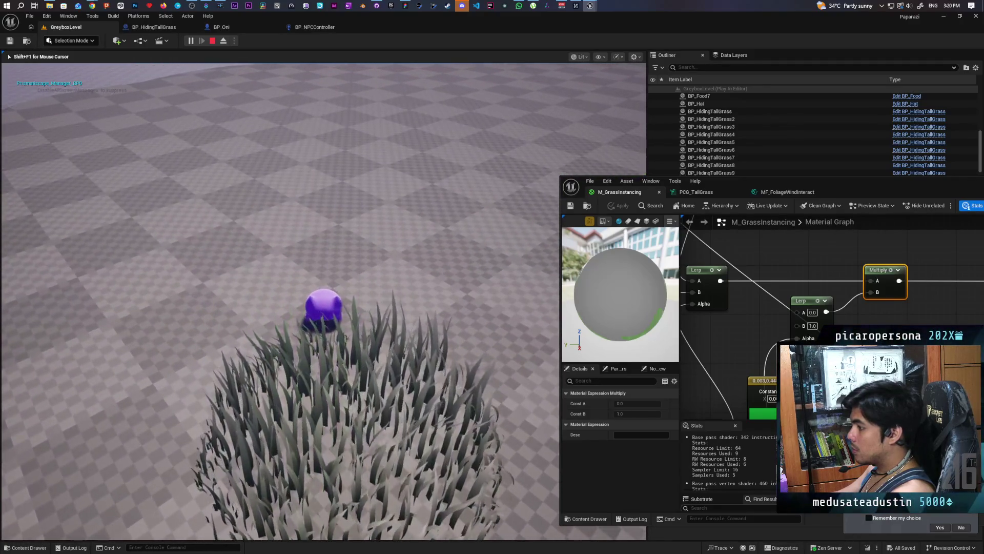
key(Escape)
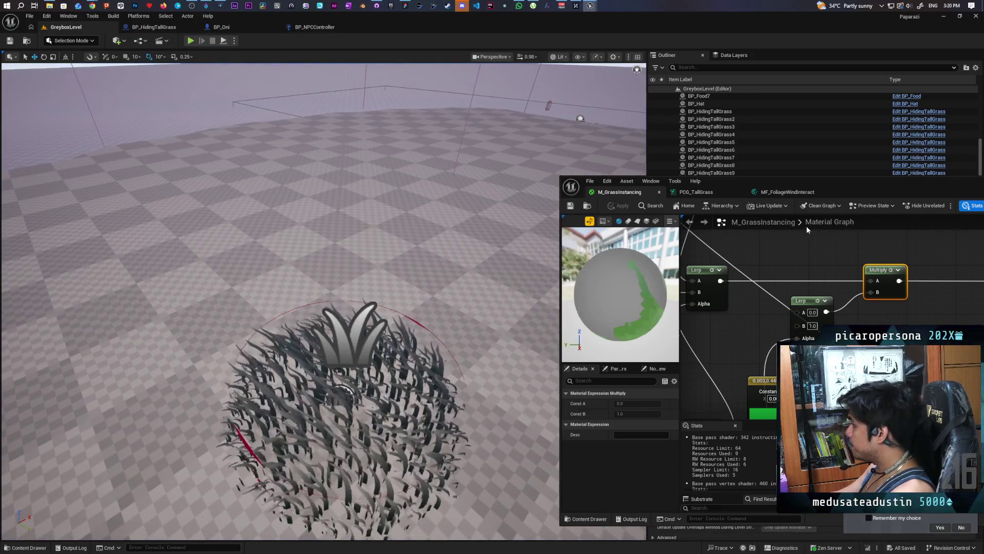
- Set the Lerp's A value to 1.0
drag(851, 183, 724, 120)
click(682, 250)
text(1)
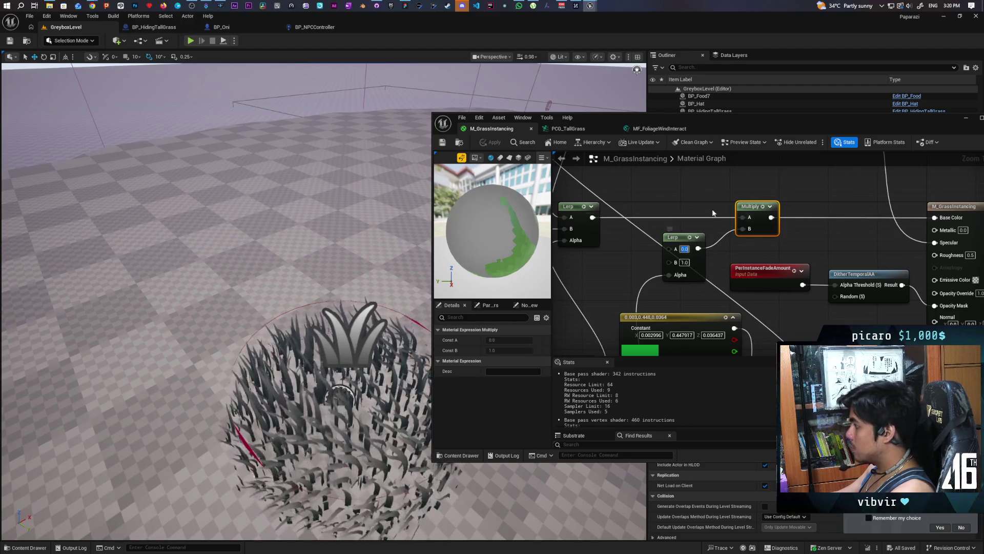
click(679, 192)
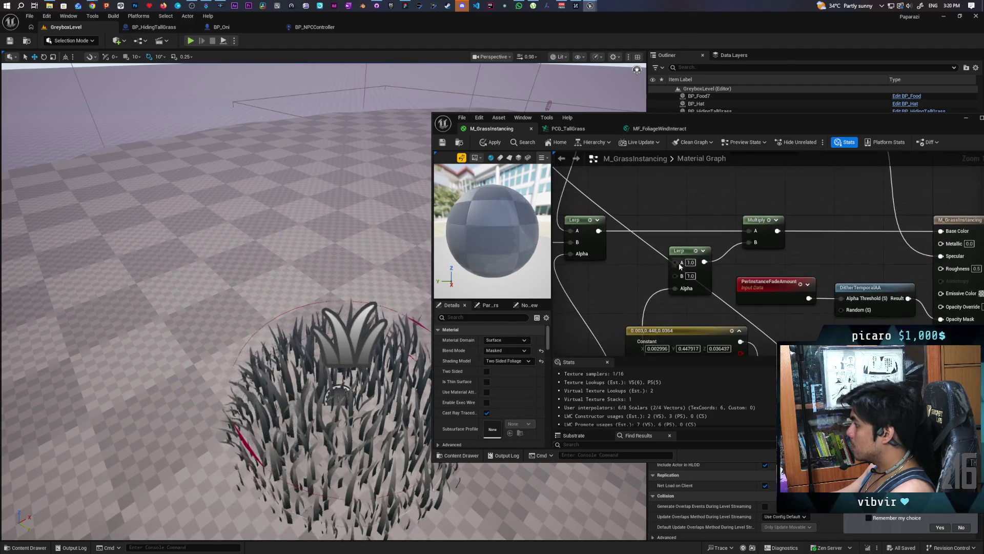
mouse_move(675, 237)
mouse_down()
mouse_move(695, 198)
mouse_move(709, 285)
mouse_move(700, 293)
mouse_up()
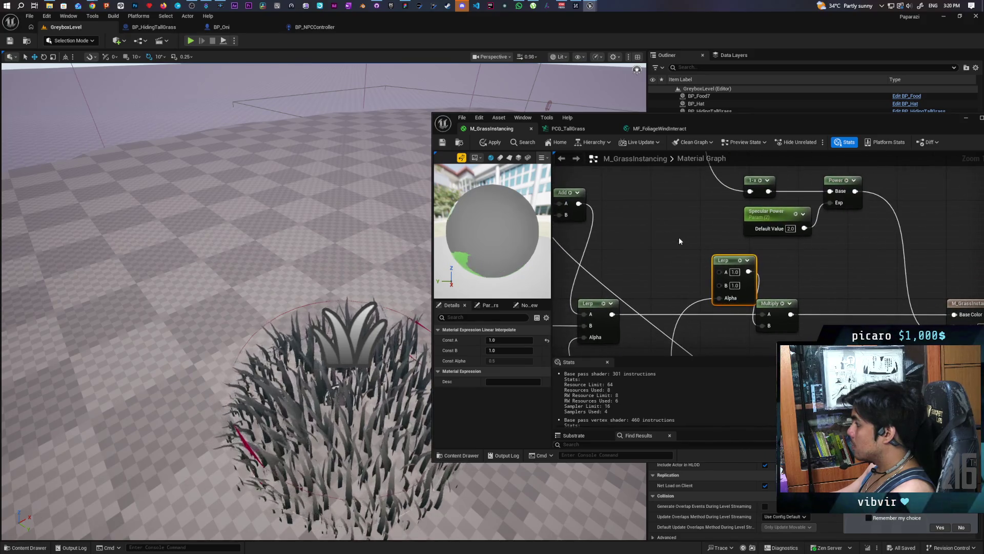
- Wire a 0.125 grey Constant3Vector into the Lerp's B and apply the material
key(3)
click(638, 227)
drag(662, 232, 640, 226)
double_click(641, 267)
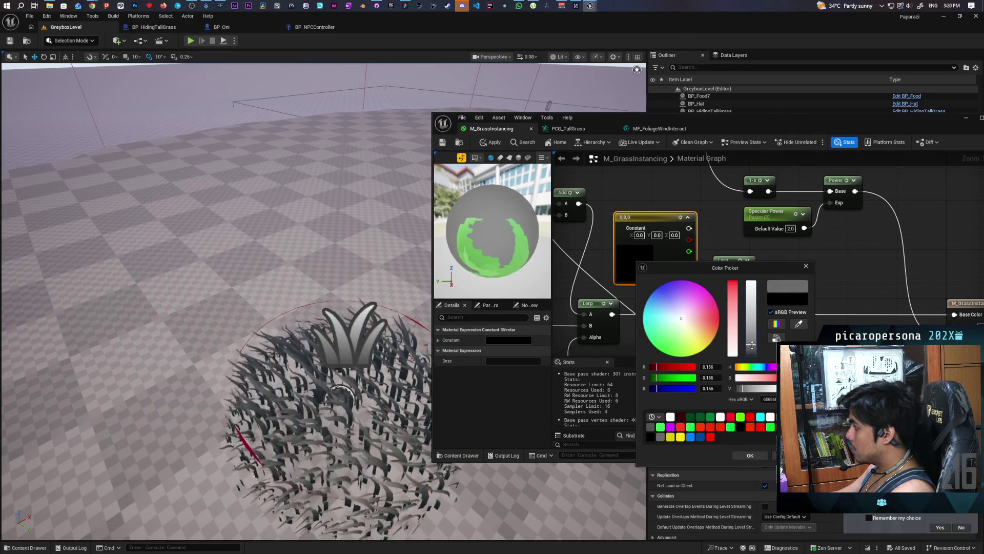
click(755, 454)
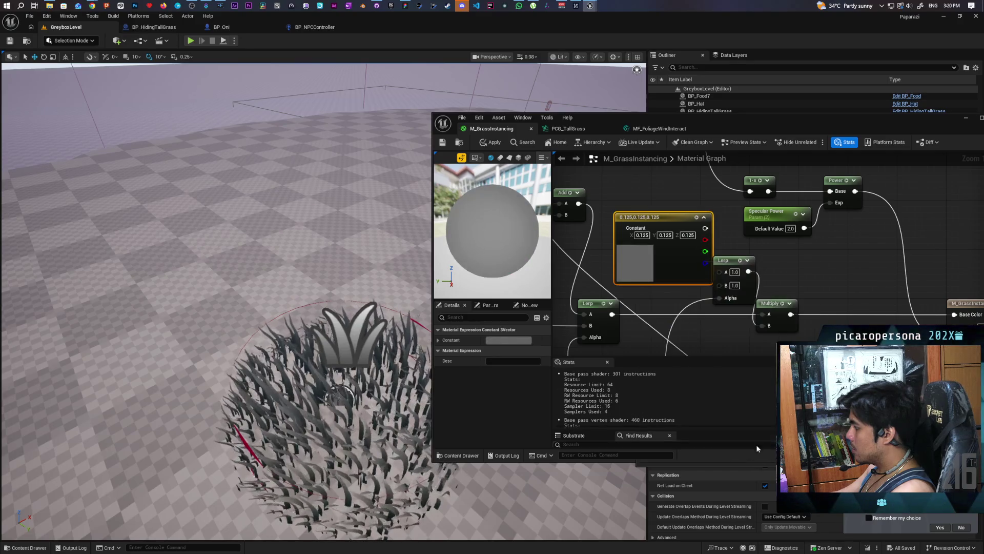
mouse_move(705, 228)
mouse_down()
mouse_move(728, 241)
mouse_move(719, 285)
mouse_up()
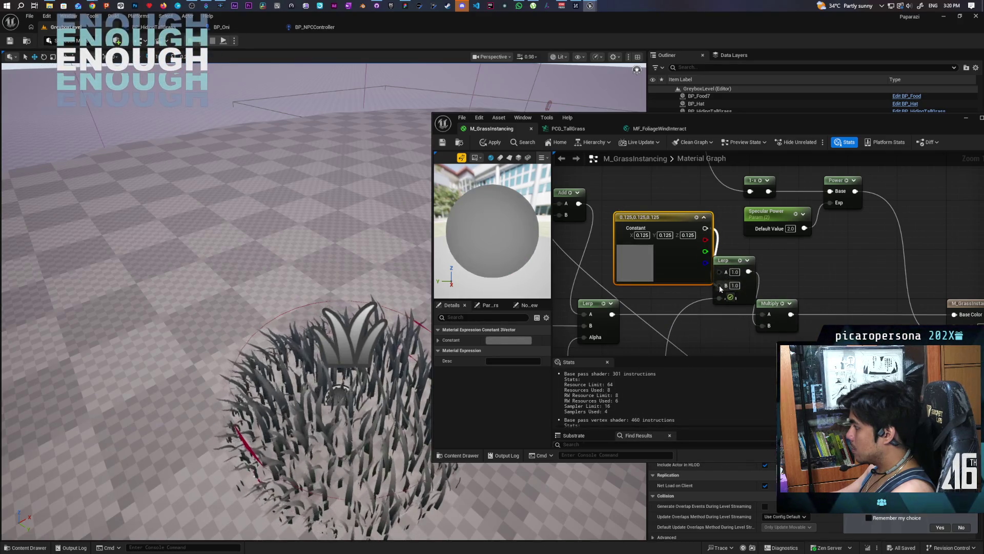
click(442, 146)
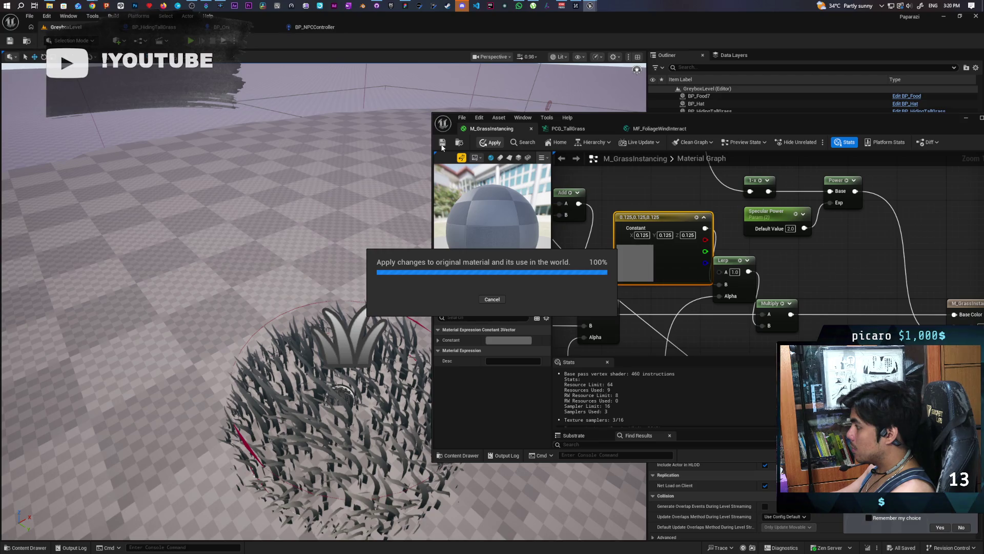
mouse_move(666, 117)
mouse_down()
mouse_move(656, 212)
mouse_move(694, 387)
mouse_up()
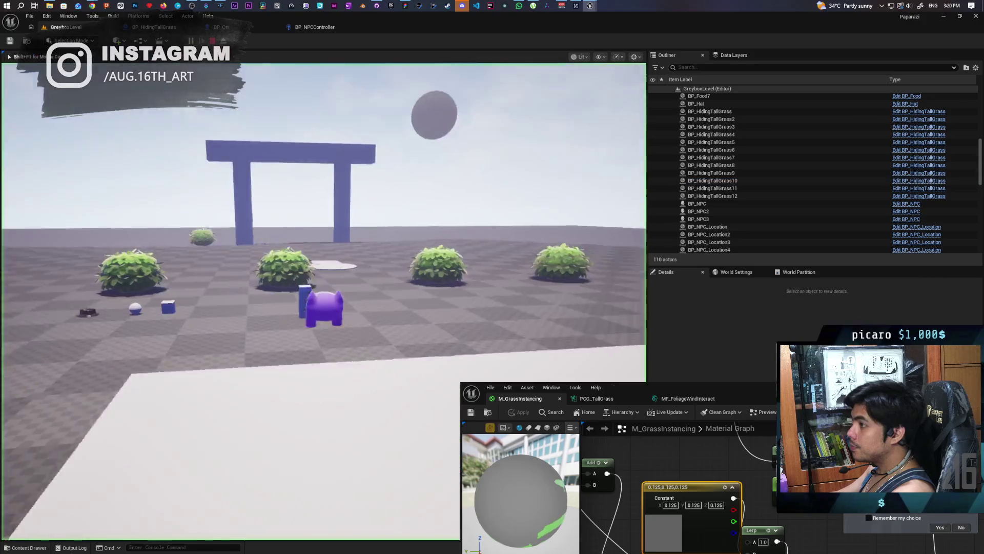
key(w)
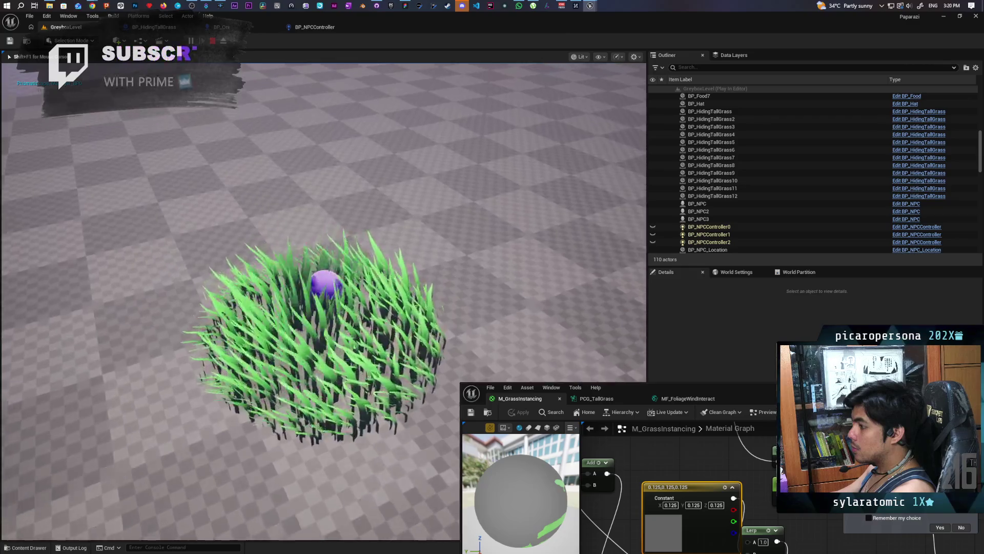
key(Escape)
drag(749, 390, 735, 144)
- Recolour the Lerp's constant to dark blue (0.022, 0.055, 0.125) and apply the material
double_click(663, 288)
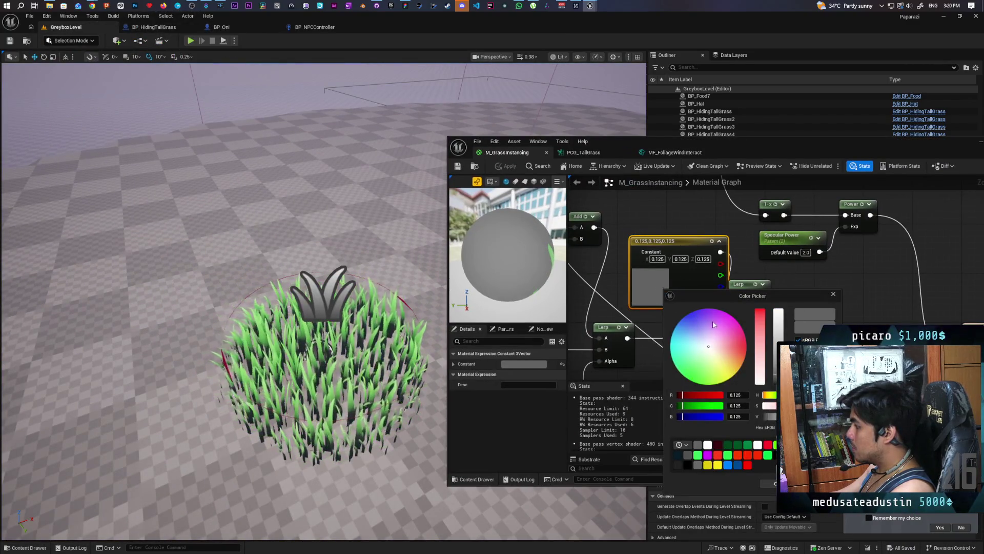
drag(709, 350, 692, 332)
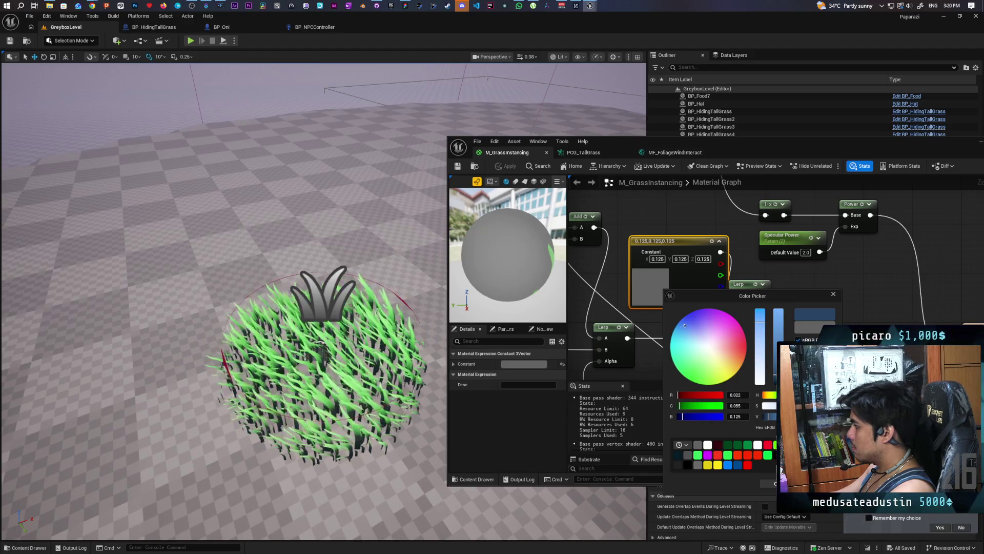
click(769, 483)
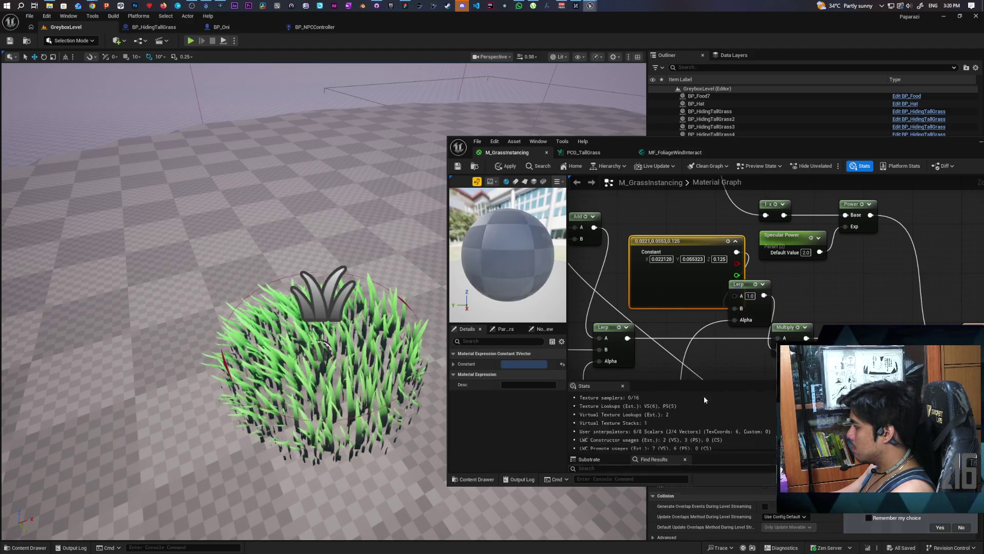
click(507, 166)
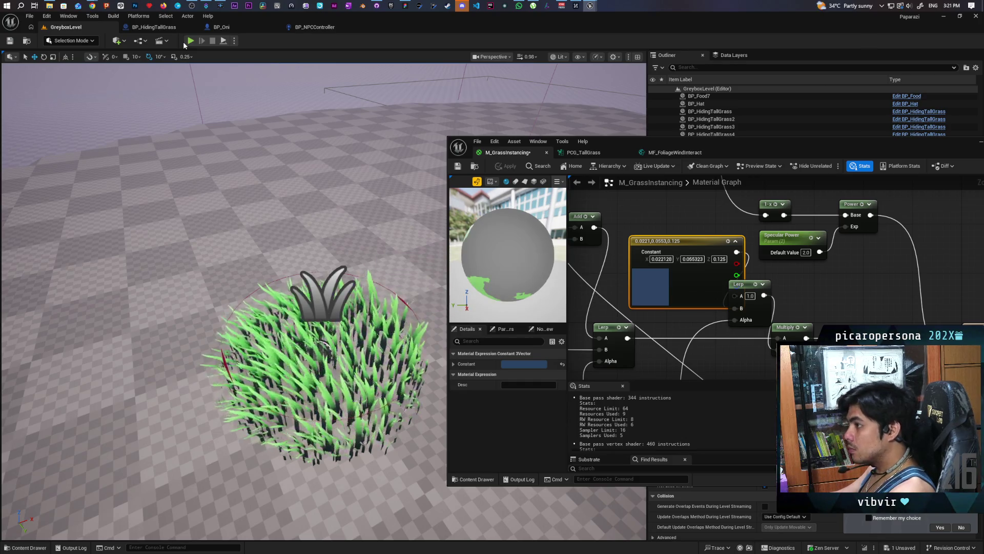
click(191, 41)
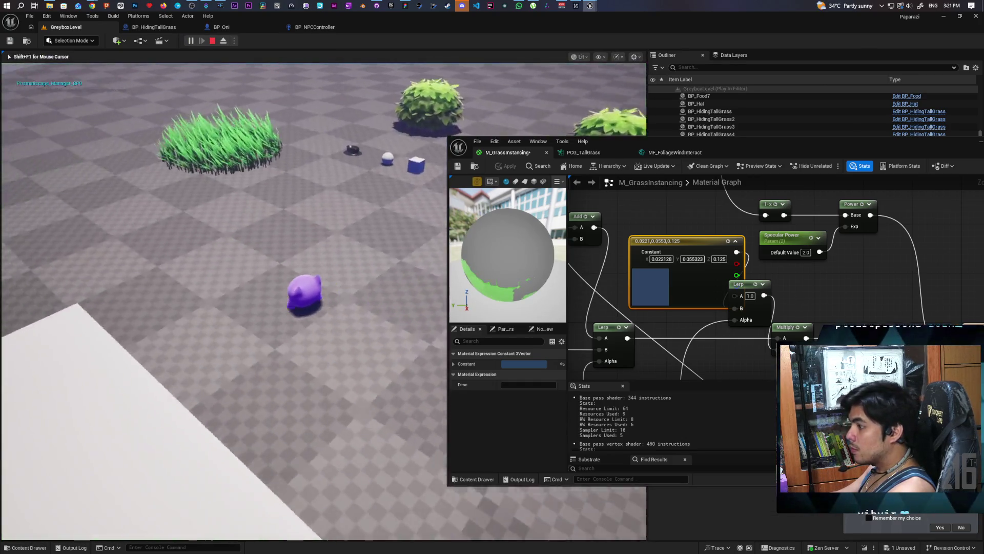
key(w)
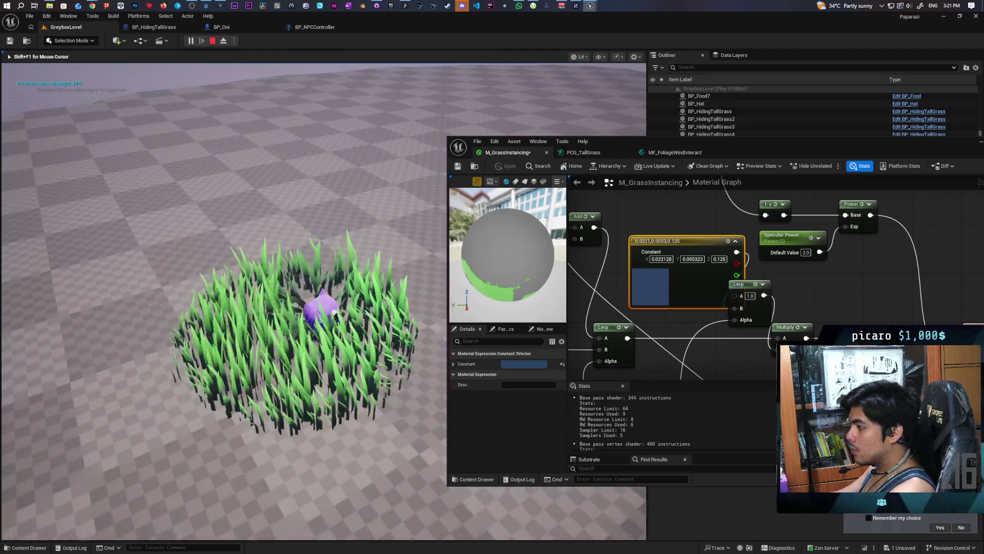
key(w)
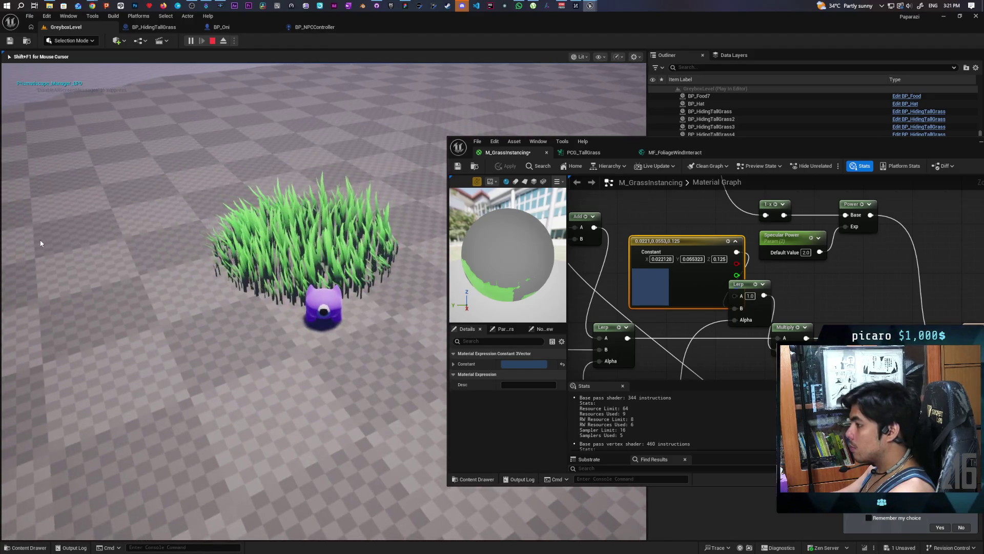
key(Escape)
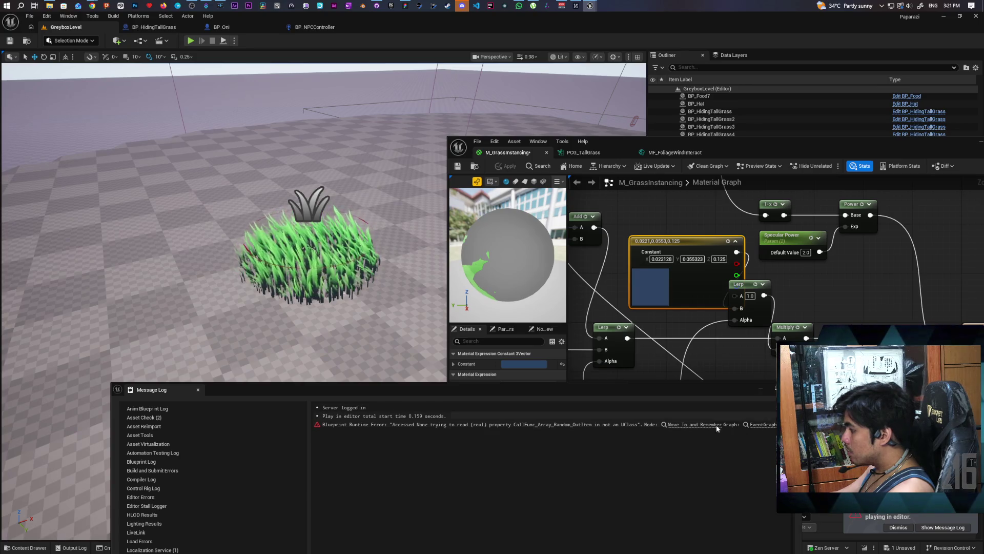
click(764, 424)
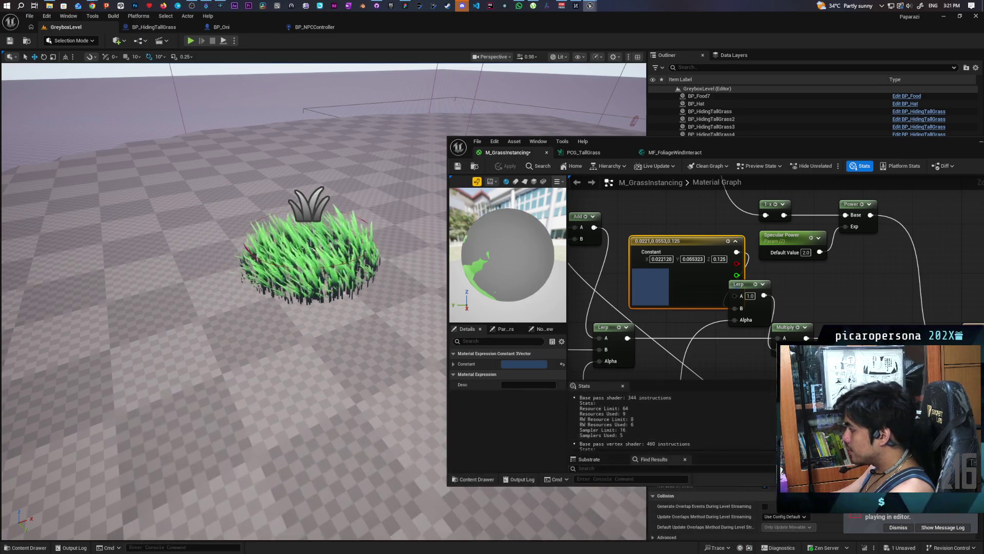
- Change the constant colour to green (0.025, 0.125, 0.0) and apply the material
mouse_move(700, 282)
mouse_down()
mouse_move(685, 253)
mouse_move(764, 252)
mouse_move(735, 296)
mouse_move(590, 219)
mouse_up()
click(505, 166)
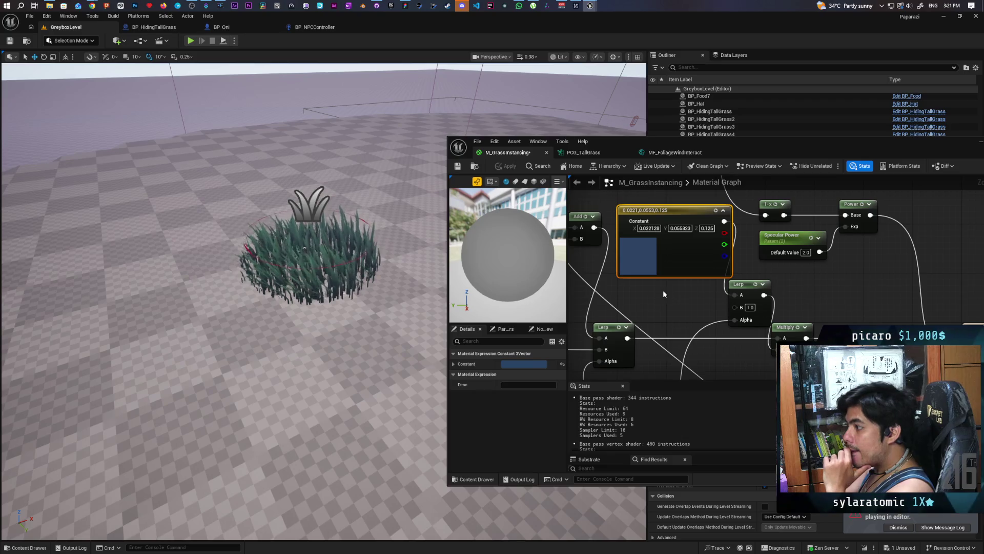
double_click(638, 254)
drag(653, 299, 671, 349)
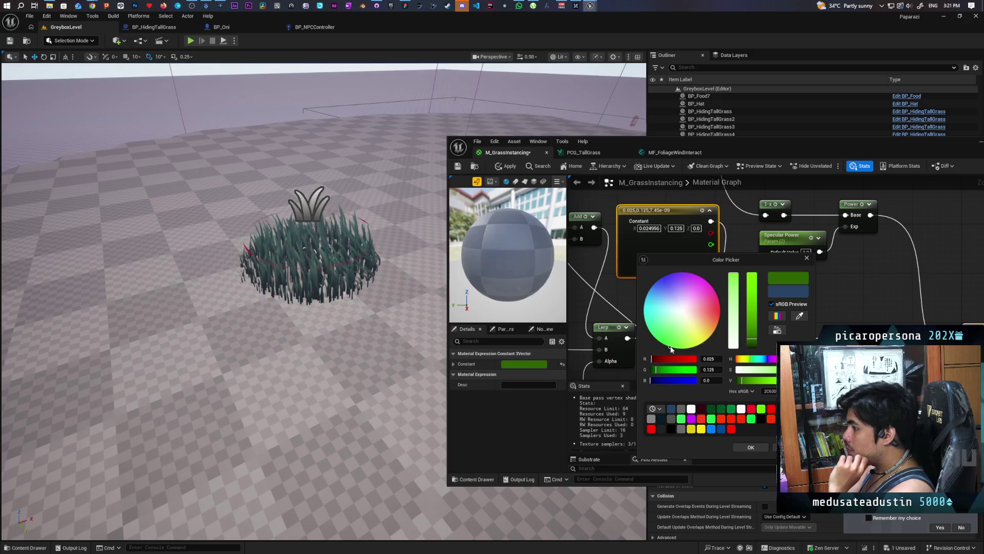
click(742, 448)
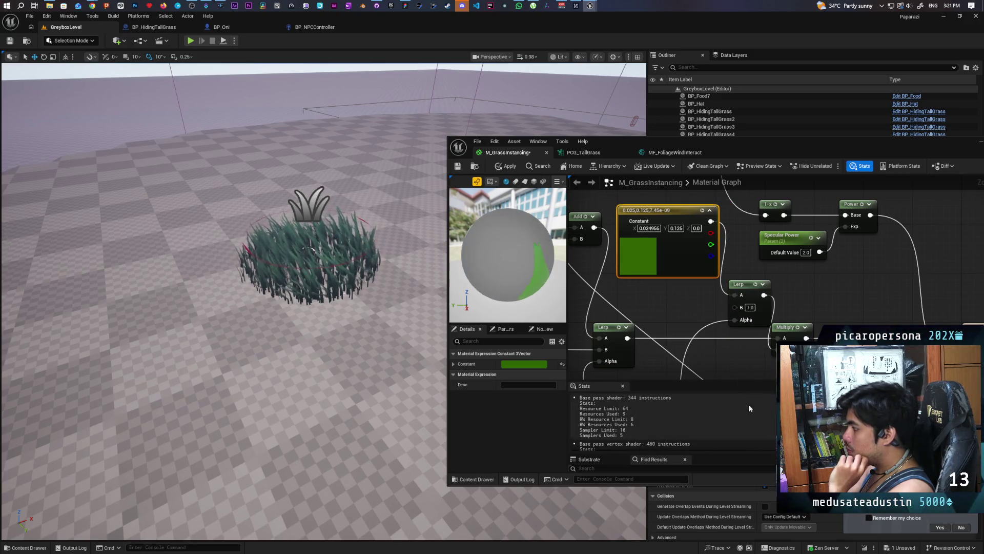
click(511, 169)
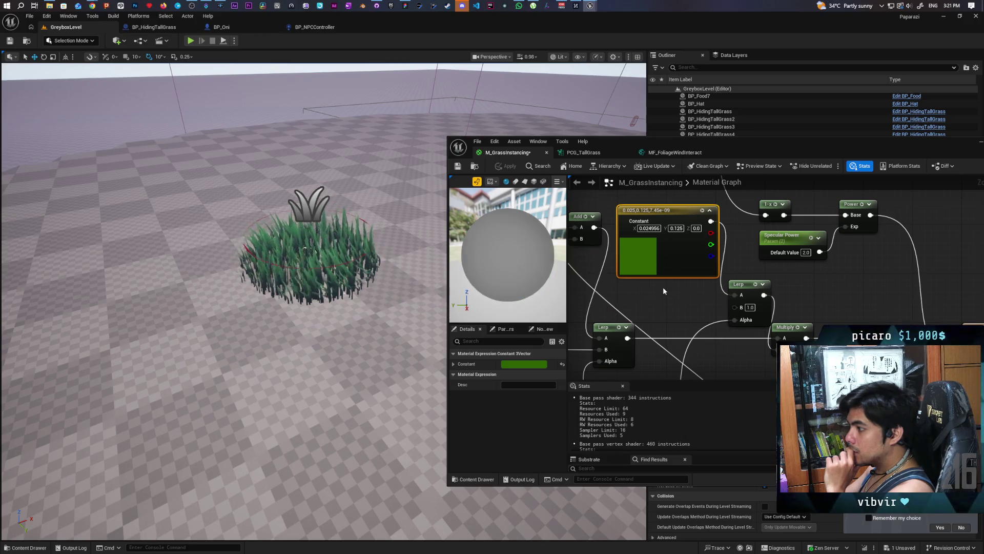
right_click(670, 213)
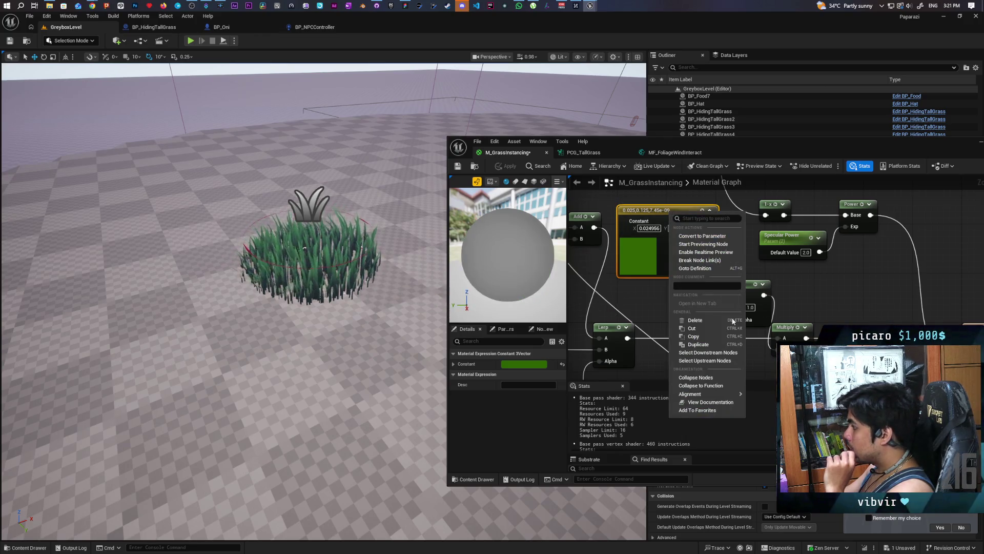
- Convert the green Constant3Vector into a 'Trample Color' vector parameter and apply M_GrassInstancing
click(702, 236)
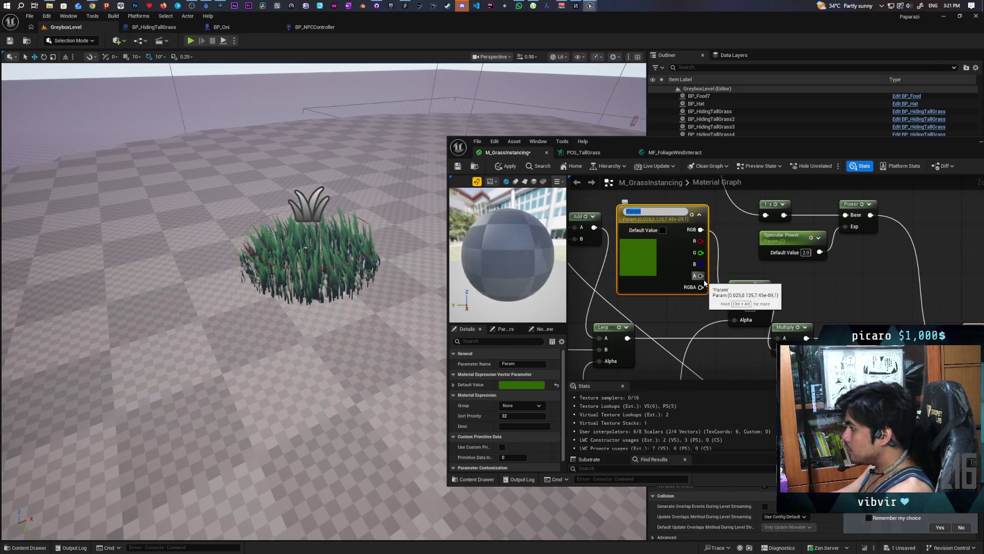
text(ra)
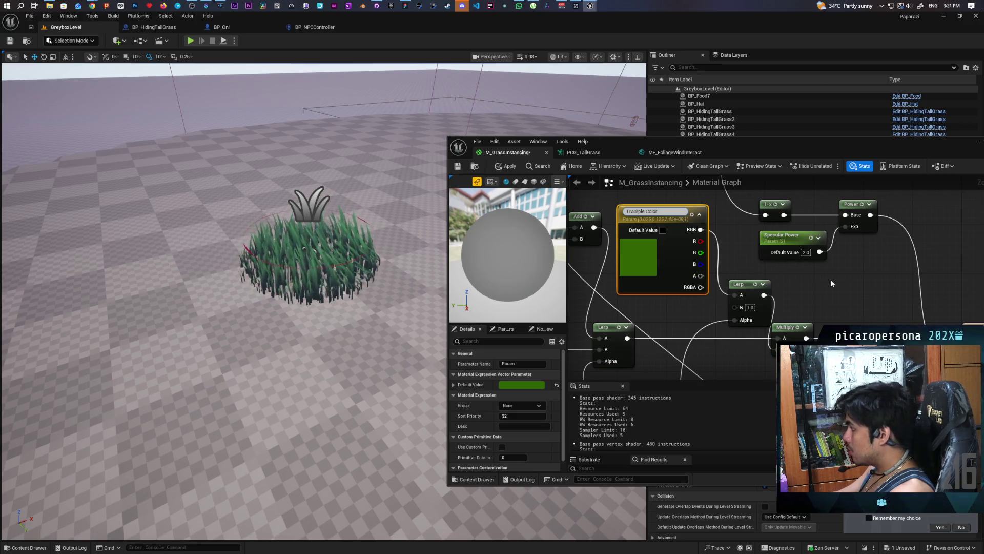
click(590, 194)
click(508, 171)
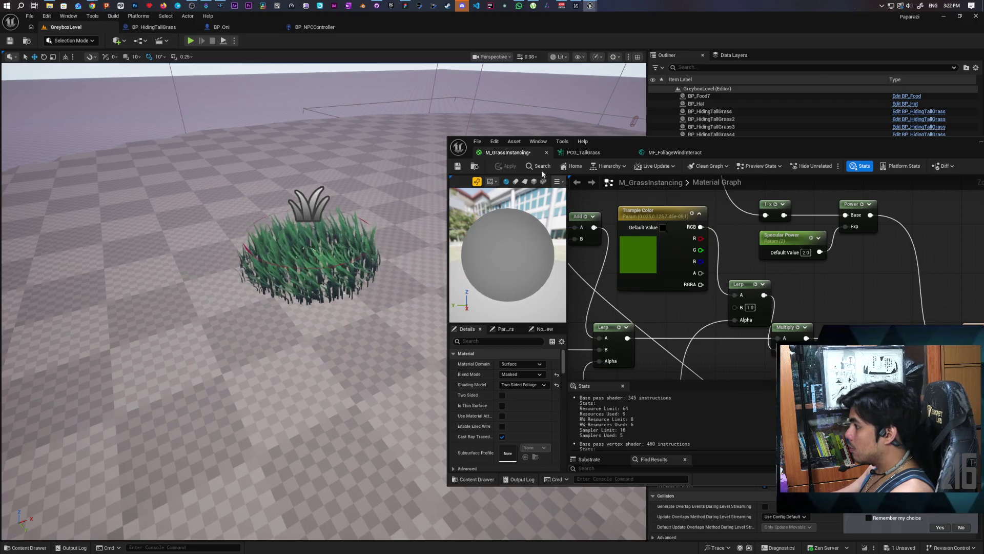
click(473, 167)
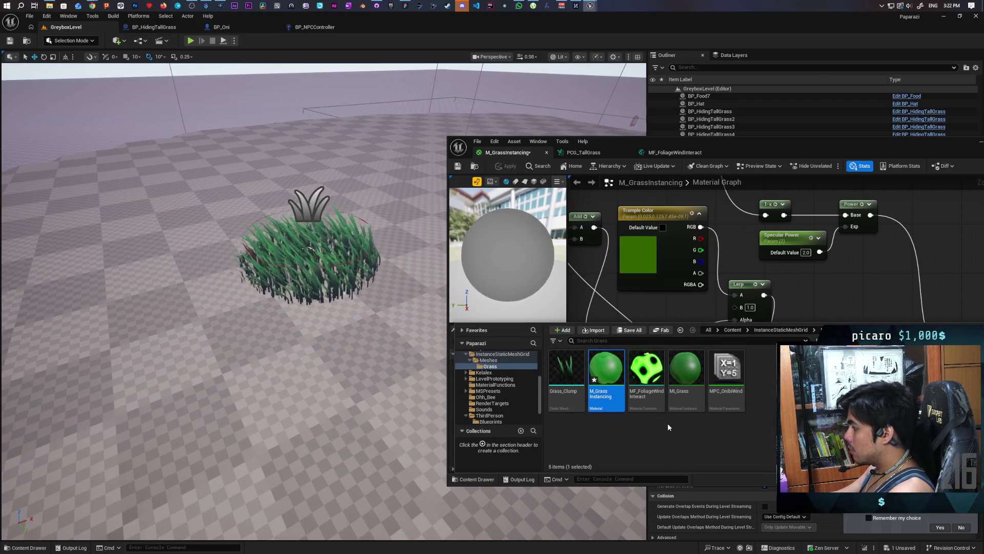
- Open MI_Grass and override its Trample Color with a brighter green
click(686, 374)
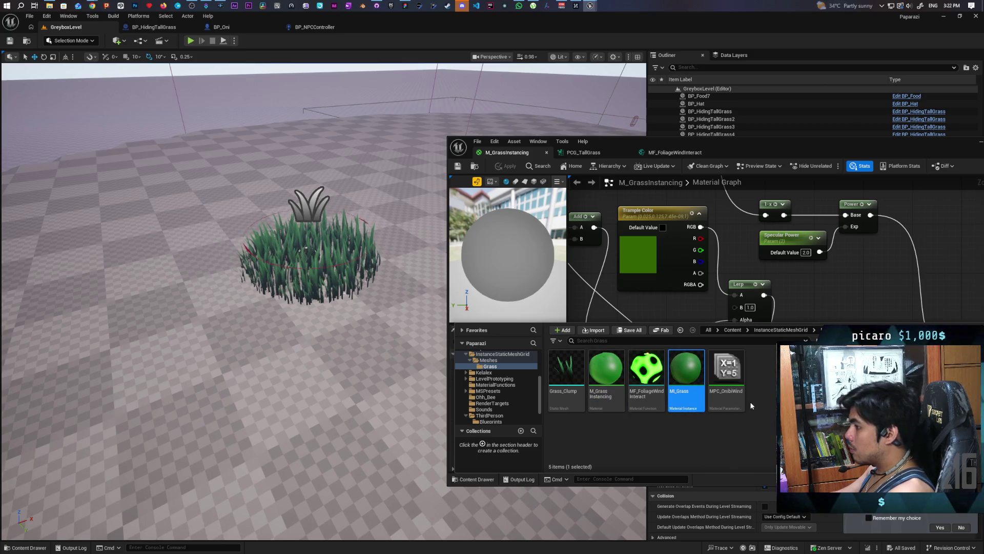
key(Return)
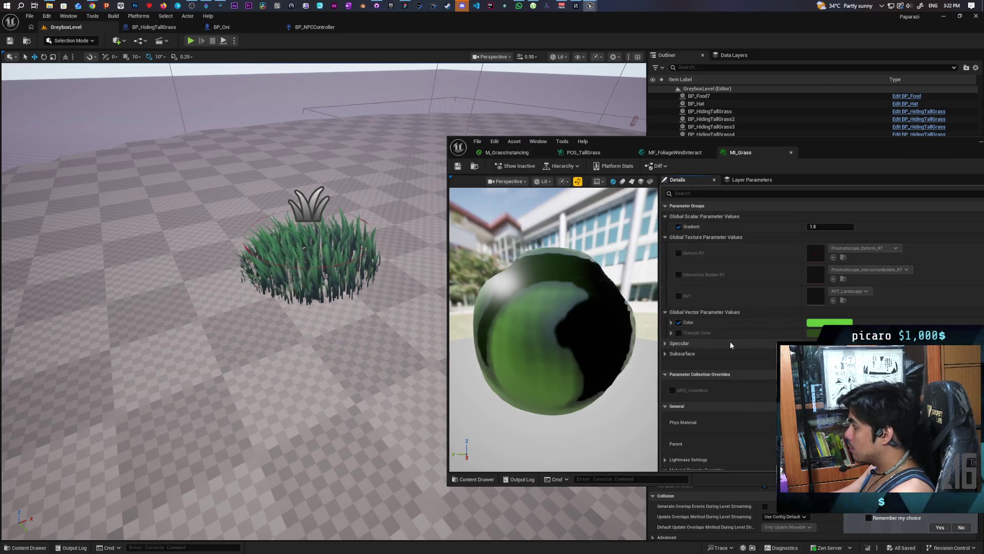
click(678, 332)
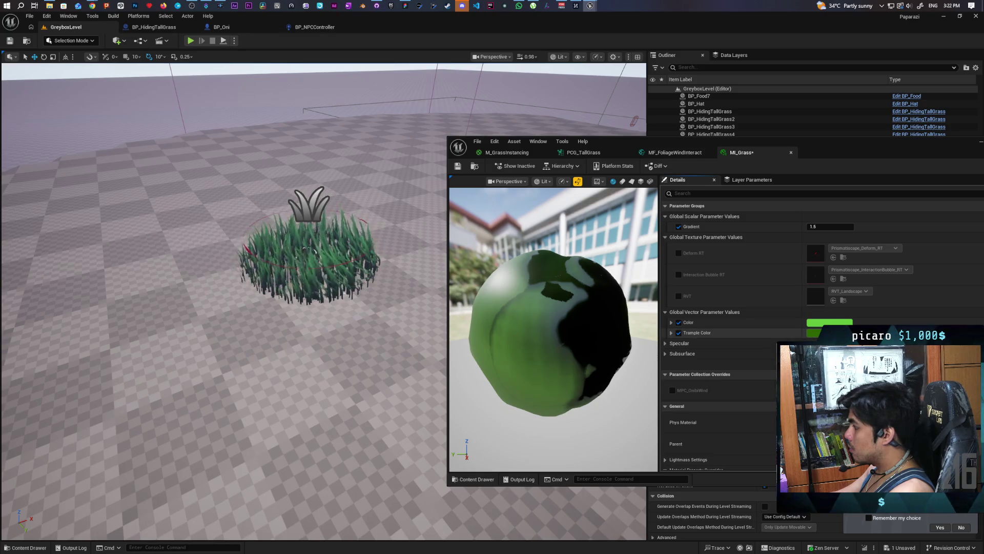
click(816, 333)
drag(764, 418, 767, 402)
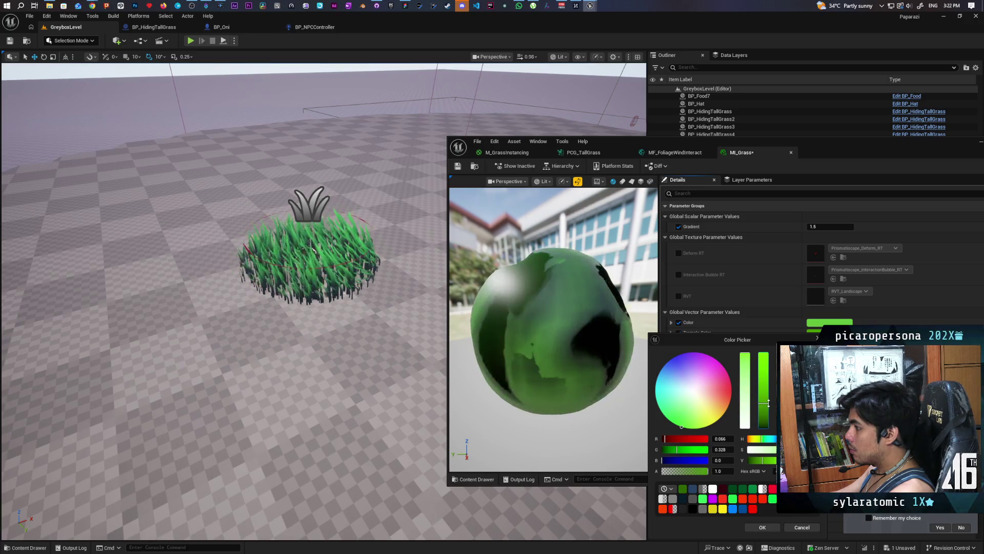
click(762, 527)
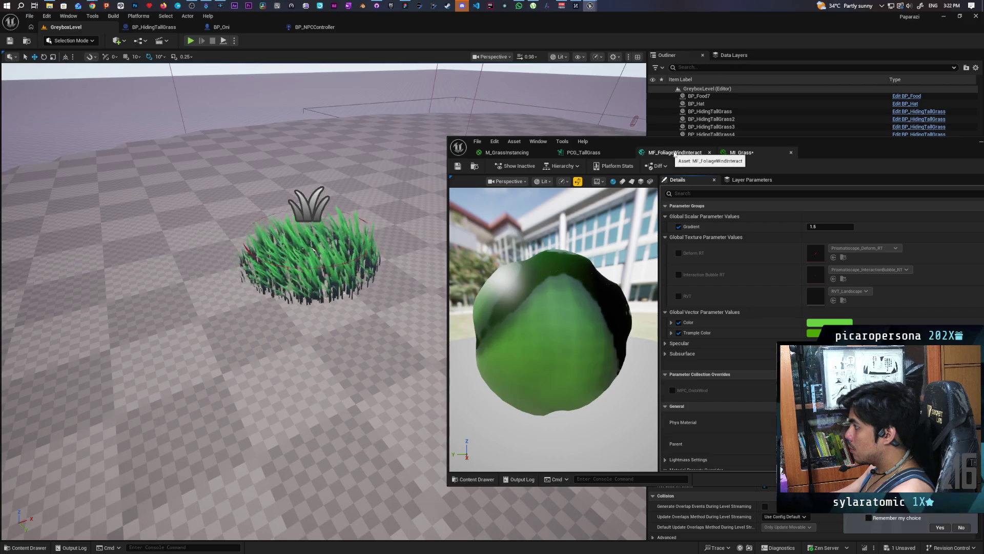
click(500, 152)
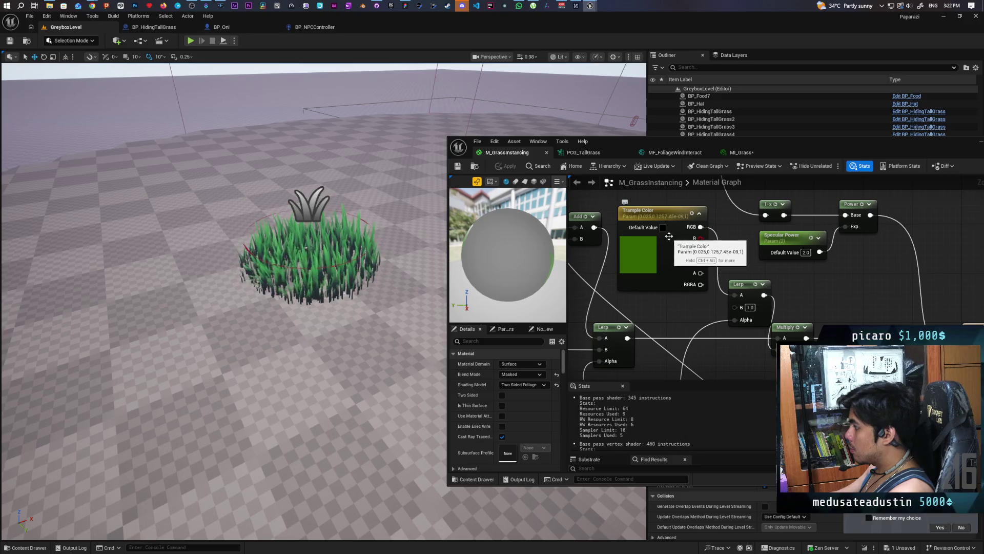
- Set the Trample Color default to white (RGB 1.0), apply, and save M_GrassInstancing
double_click(651, 251)
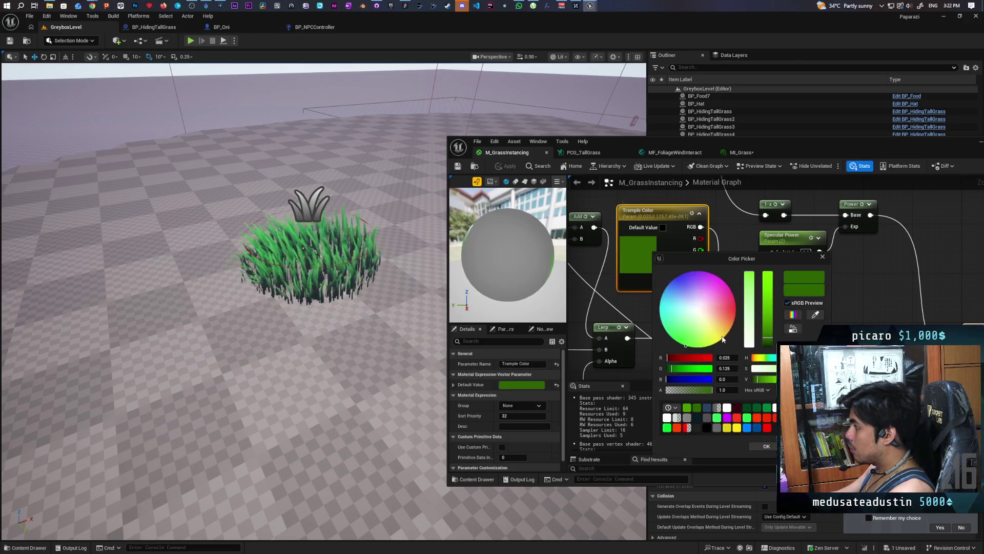
click(727, 407)
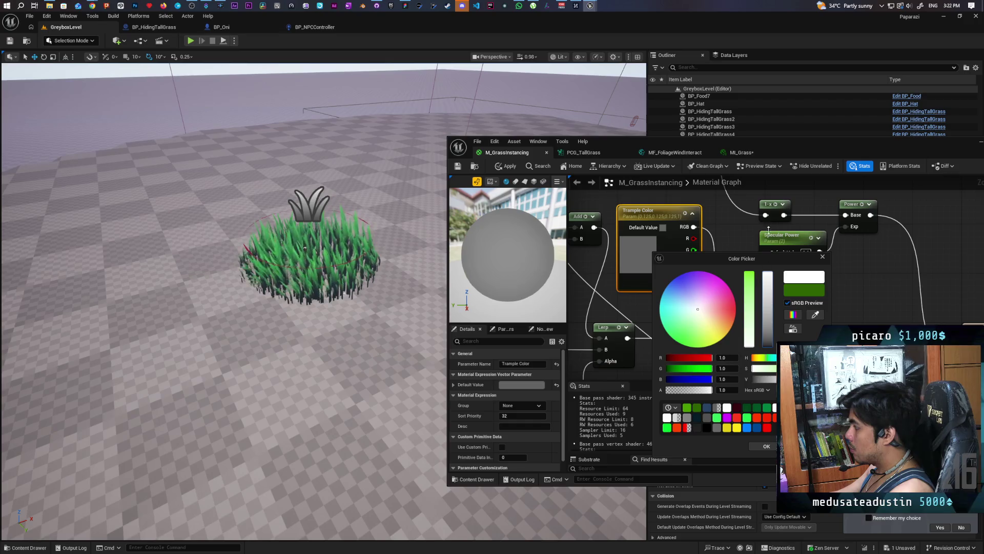
click(763, 447)
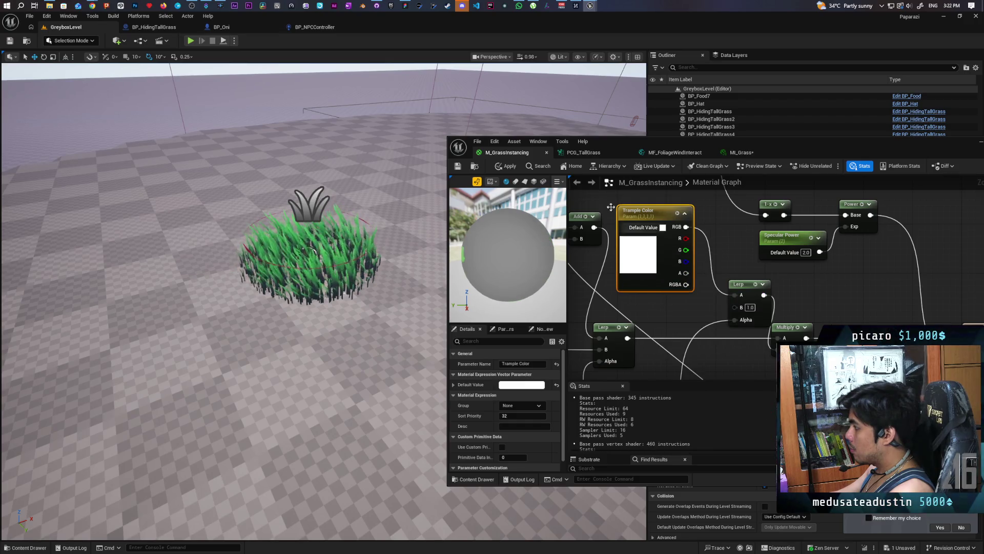
click(506, 165)
click(458, 166)
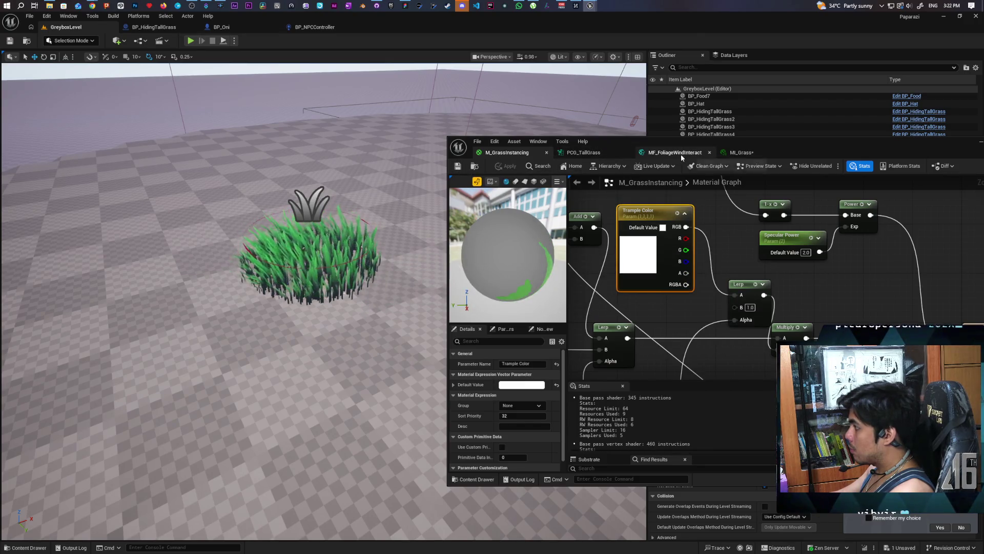
- In MI_Grass, leave the Trample Color override enabled and save the instance
click(742, 152)
click(679, 333)
click(679, 333)
click(679, 332)
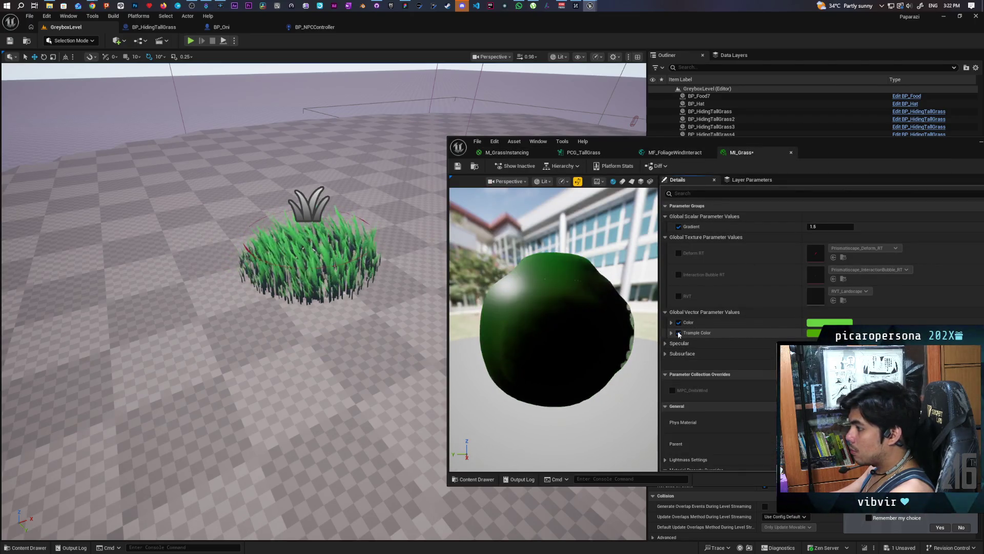
click(679, 333)
click(679, 333)
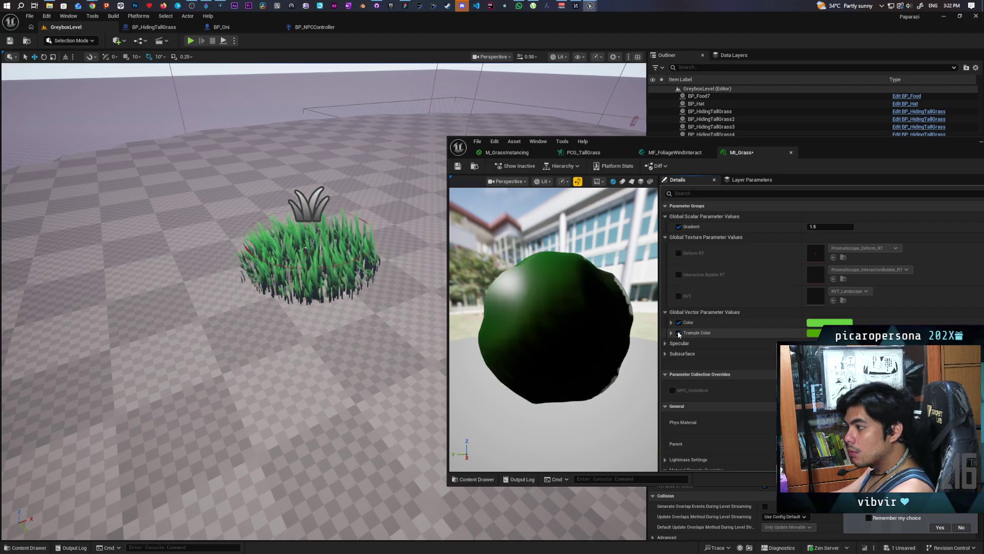
click(679, 333)
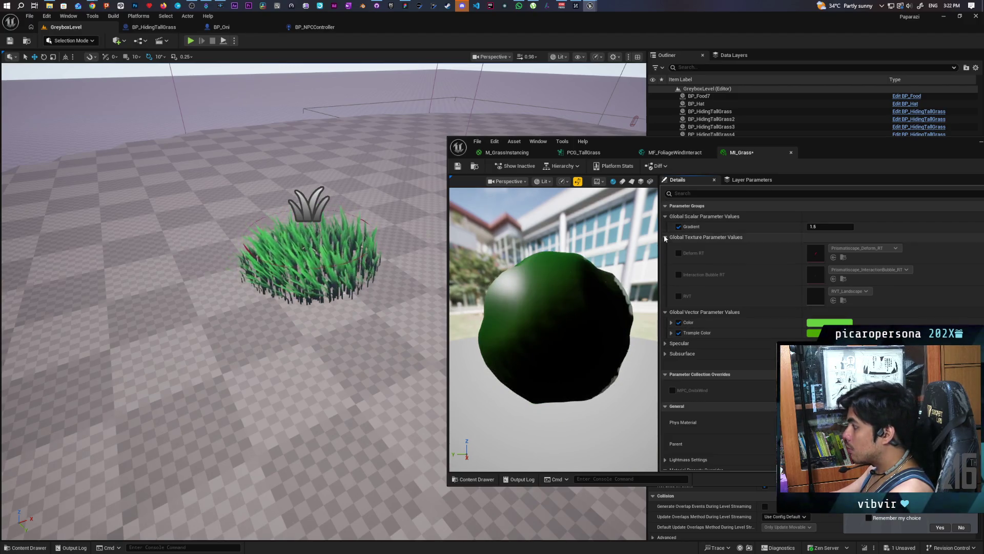
key(ctrl+s)
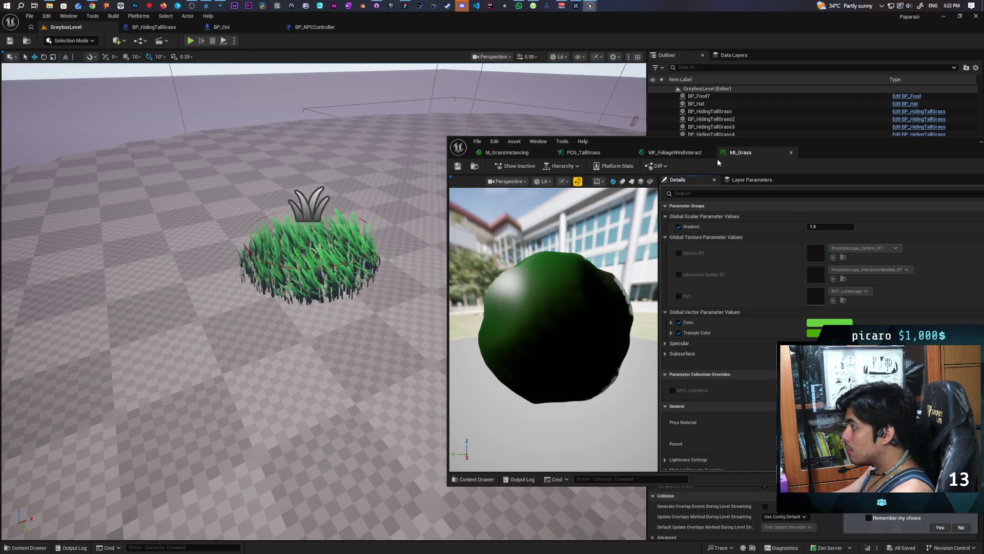
- Move the Trample Color wire from the Lerp's A input to its B input and apply M_GrassInstancing
click(686, 154)
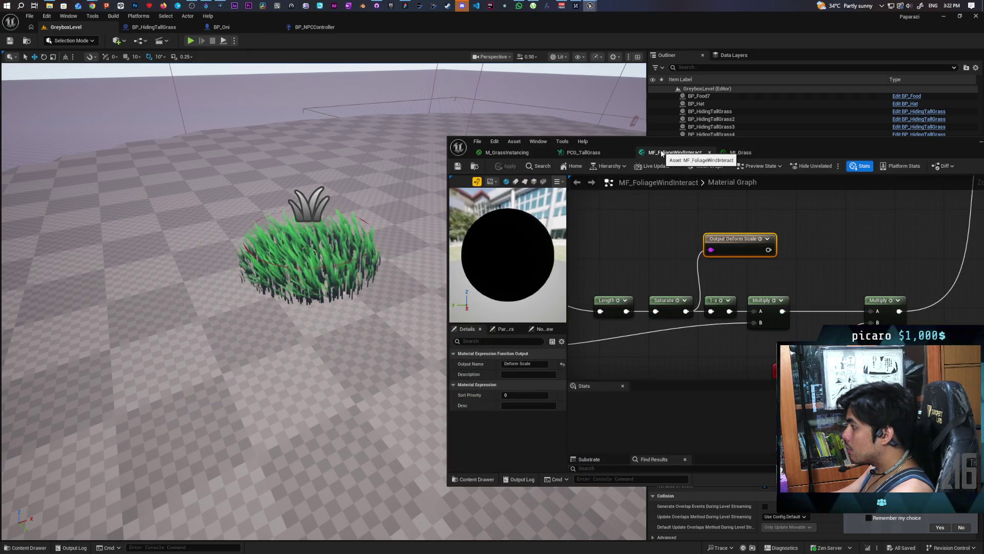
click(519, 154)
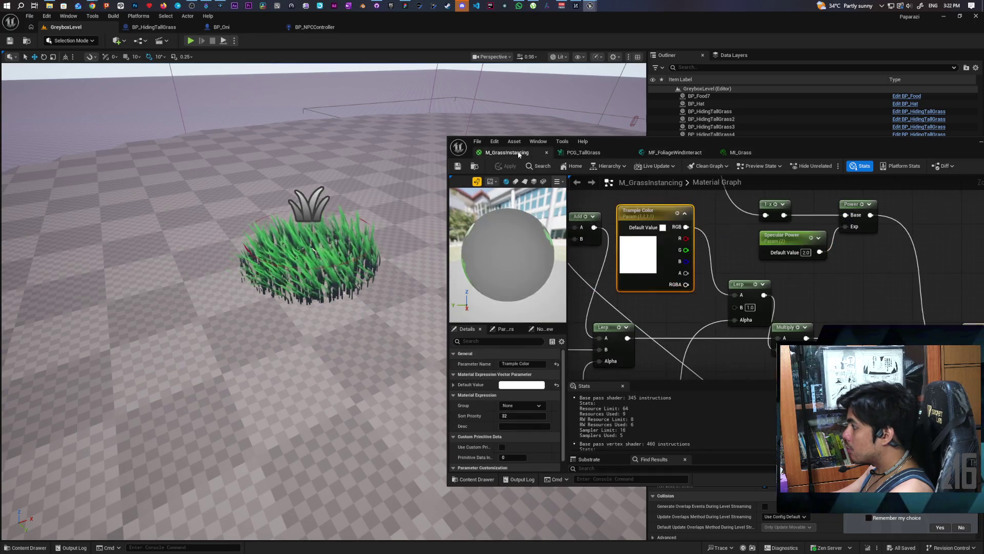
drag(686, 226, 735, 308)
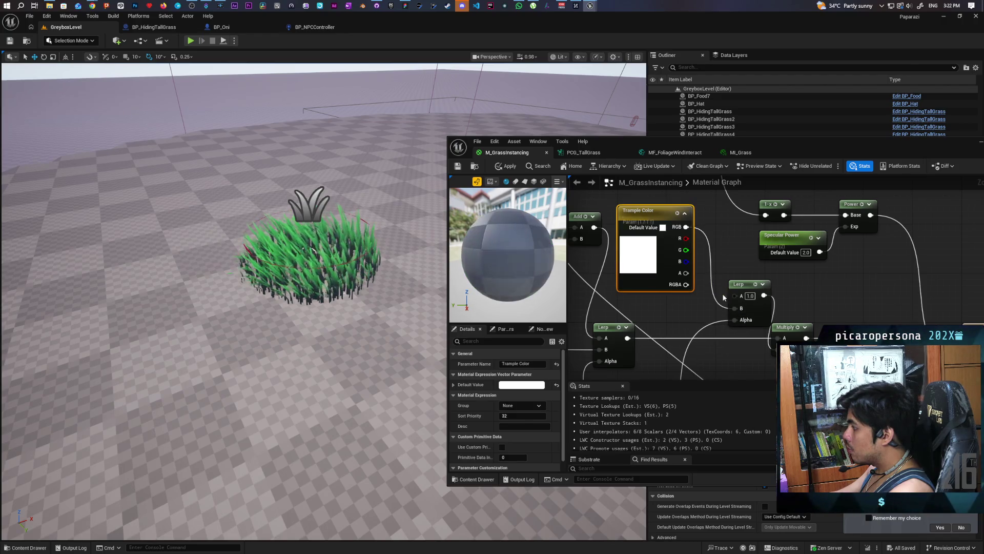
click(505, 166)
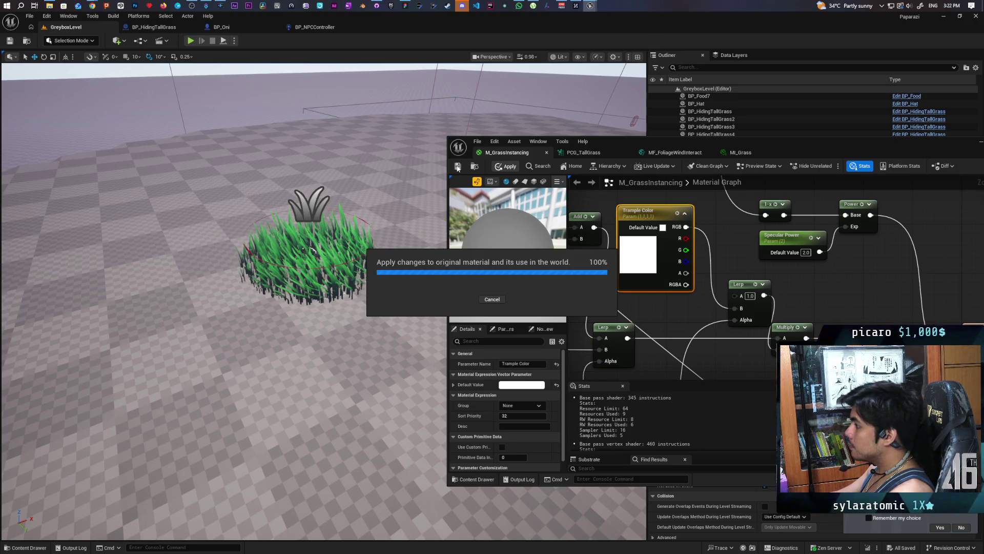
- Minimise the material editor and start a Play-In-Editor session of the level
drag(965, 142, 909, 160)
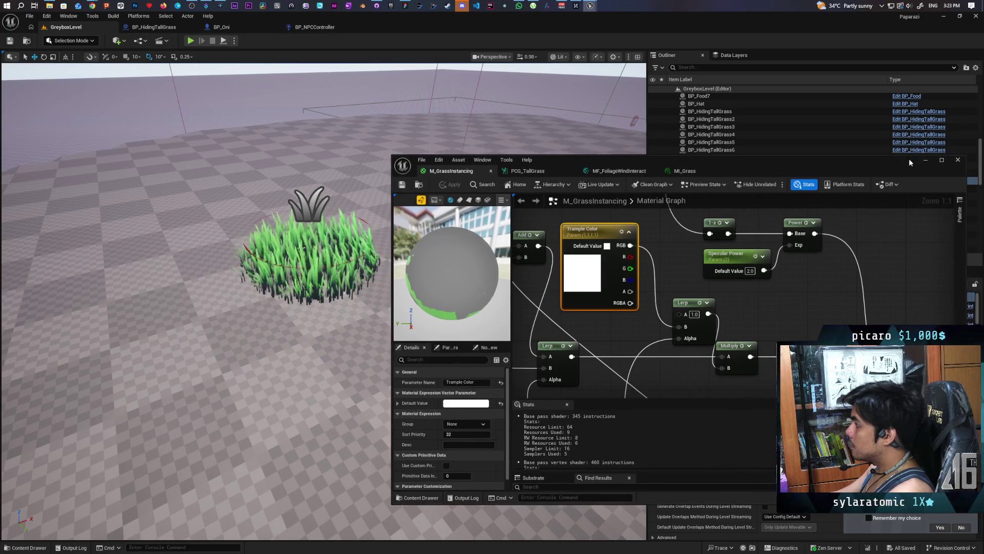
click(926, 160)
click(191, 41)
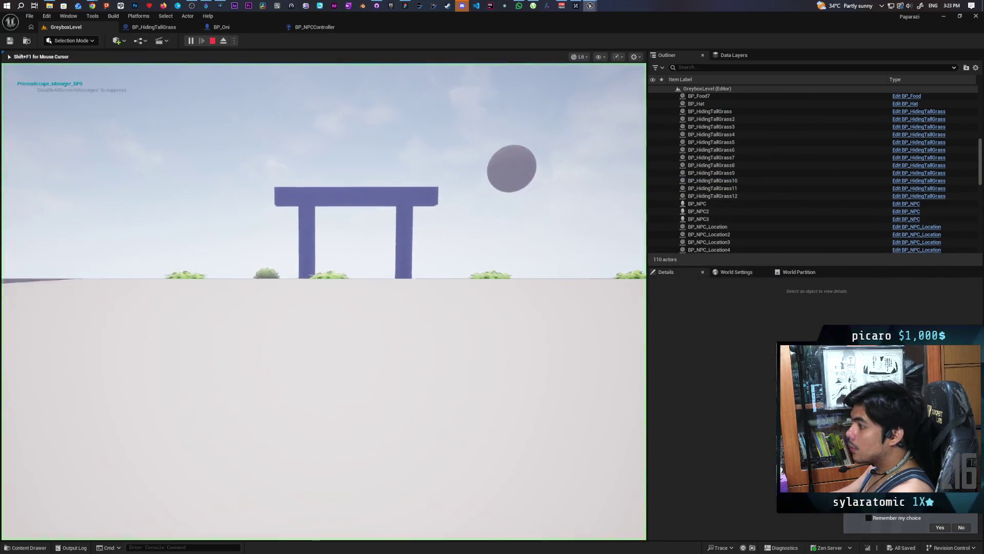
- Walk the player in and out of the tall grass with WASD, then stop the play-test with Esc
key(w)
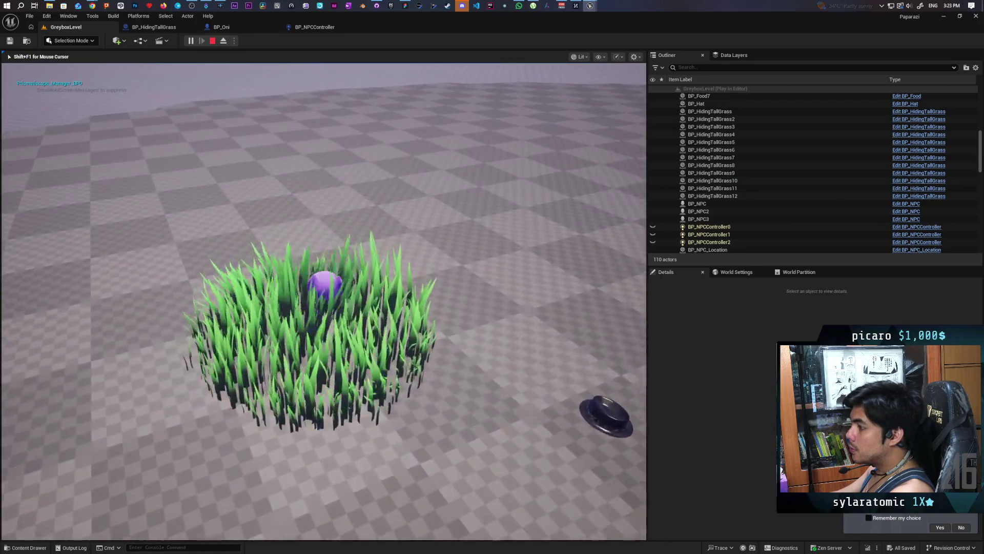
key(s)
key(w)
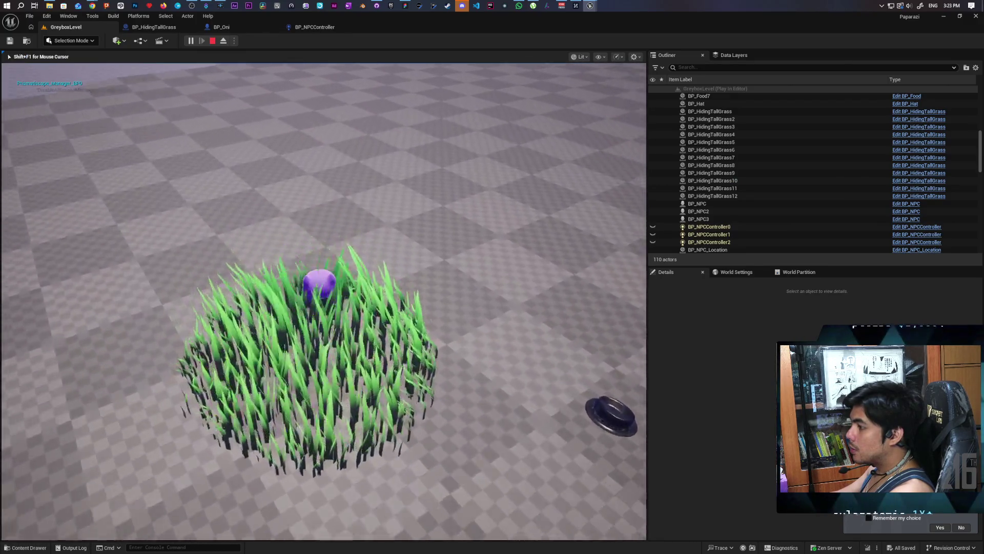
key(w)
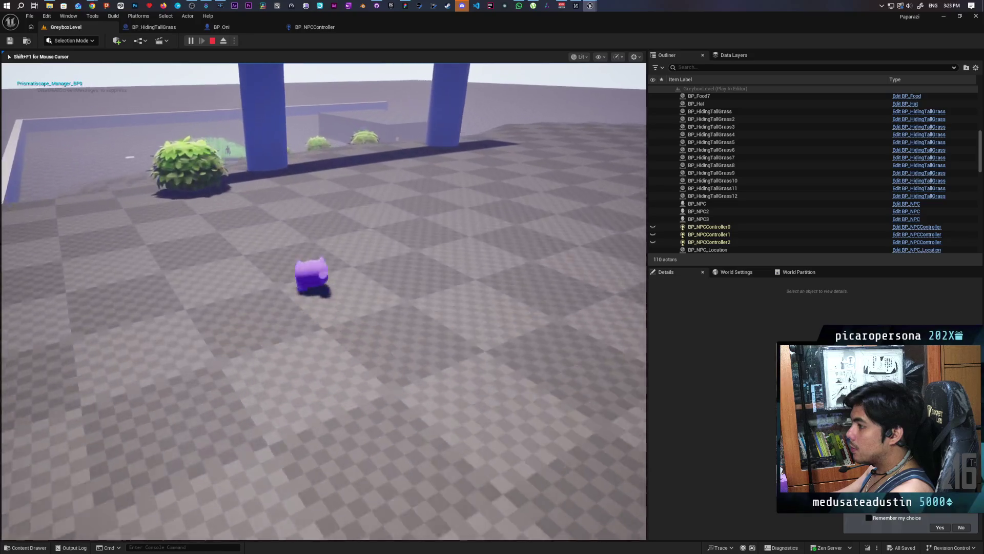
key(w)
key(w)
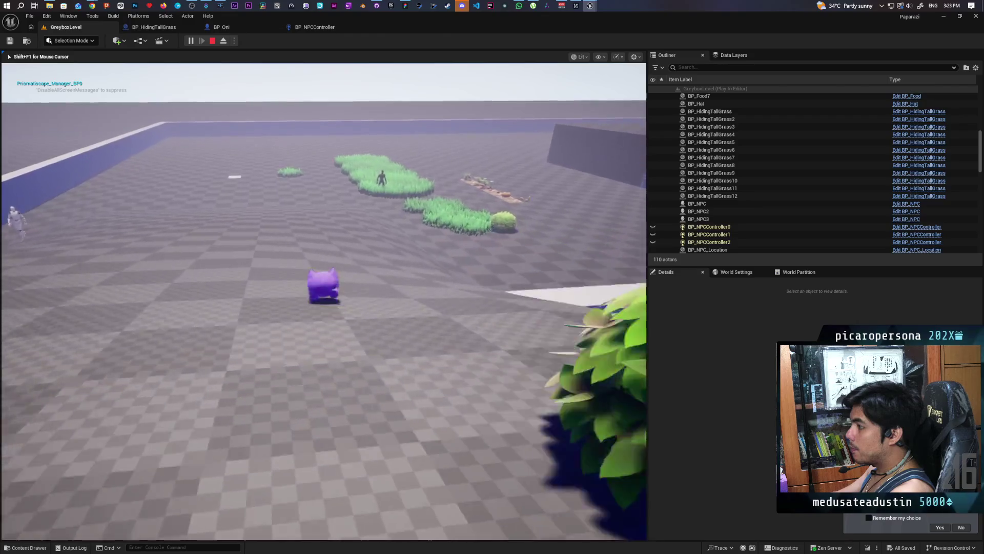
key(w)
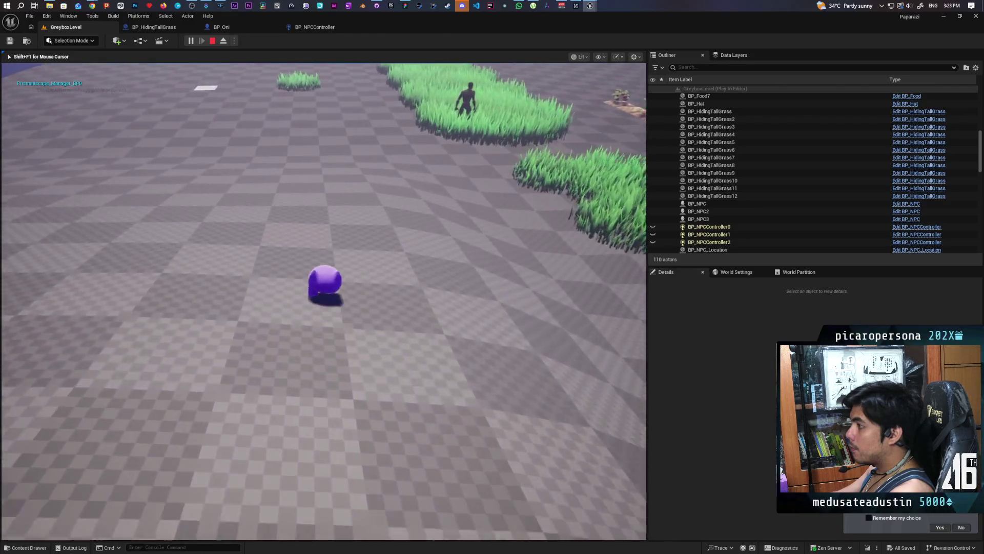
key(w)
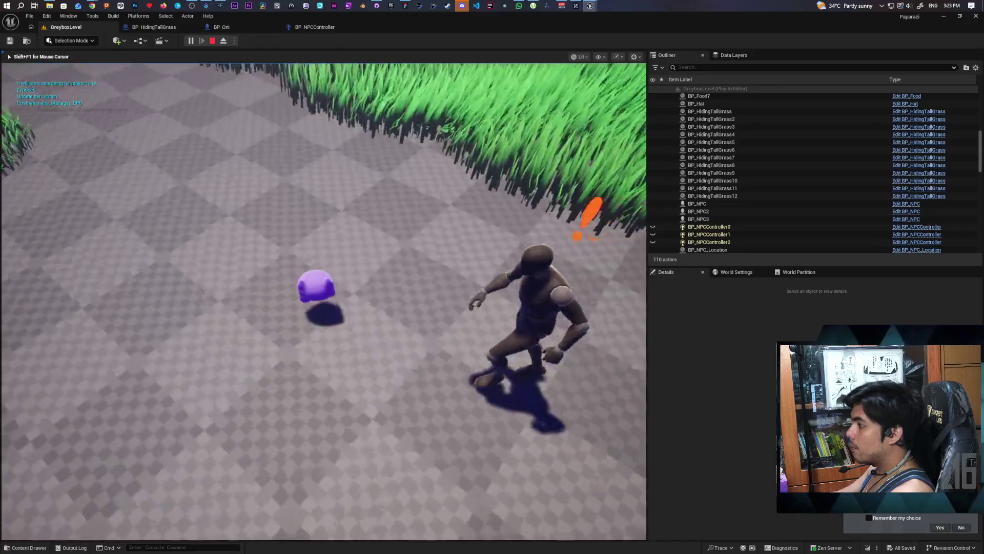
key(w)
key(w)
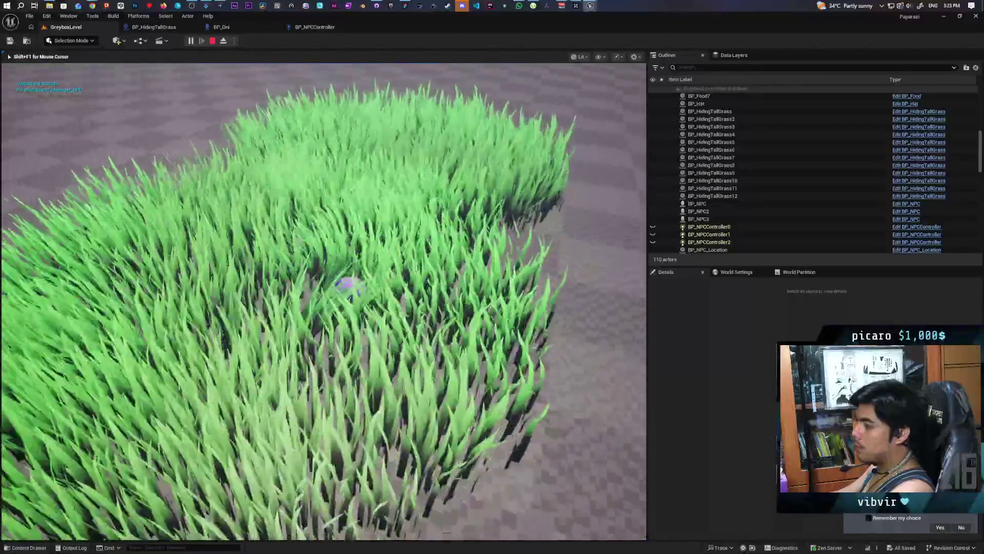
key(w)
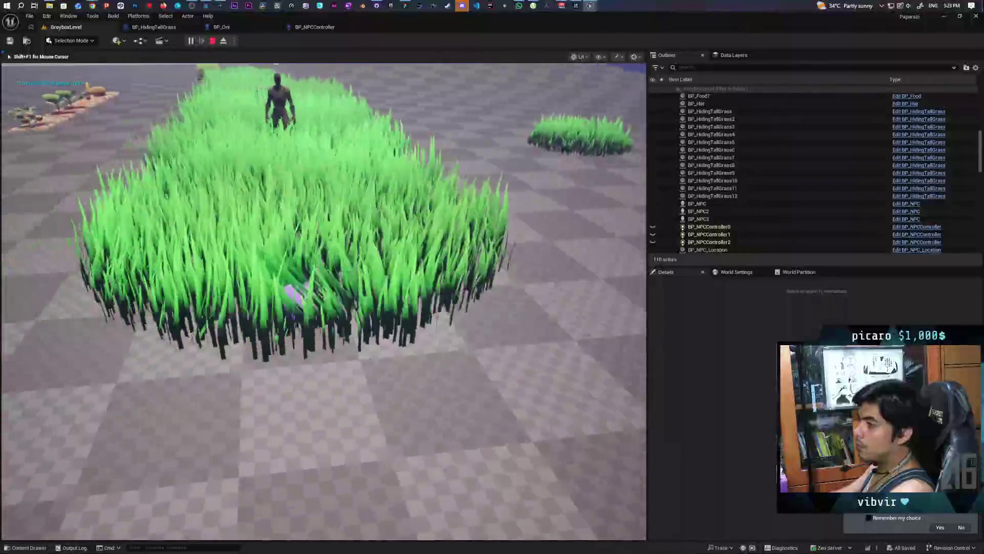
key(w)
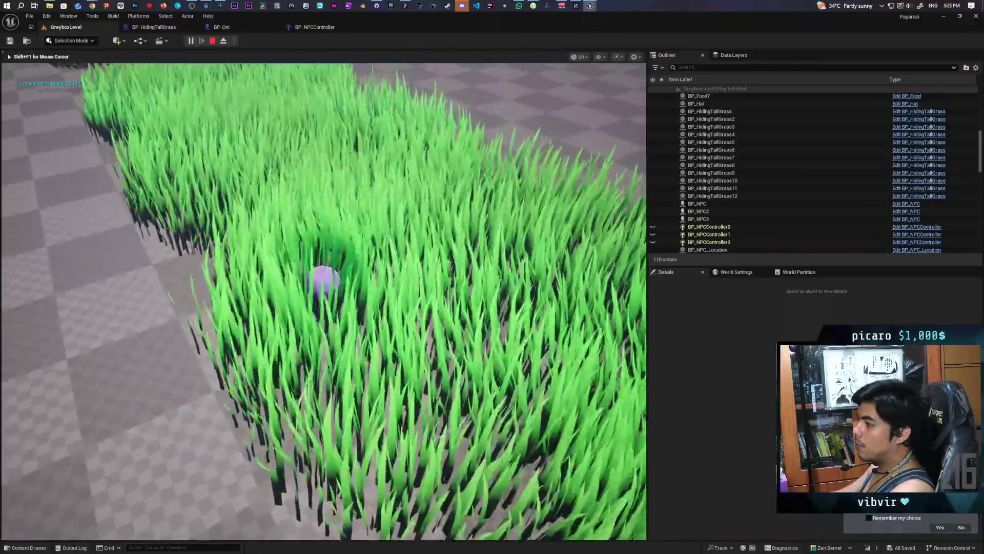
key(w)
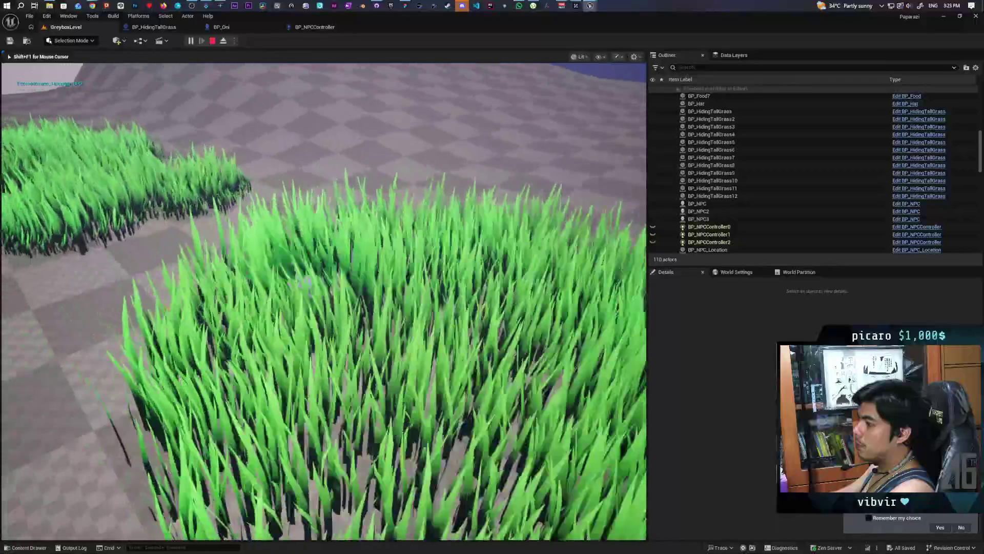
key(w)
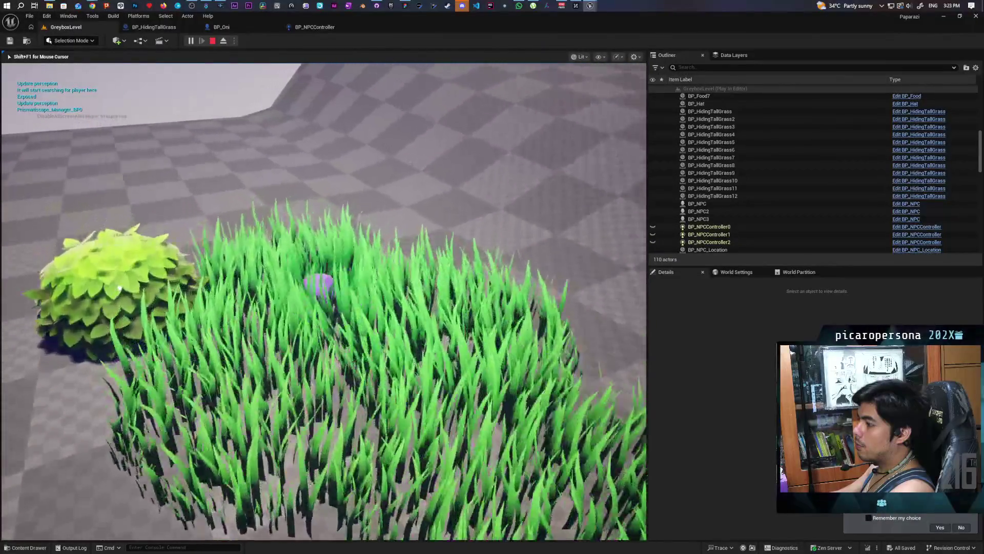
key(a)
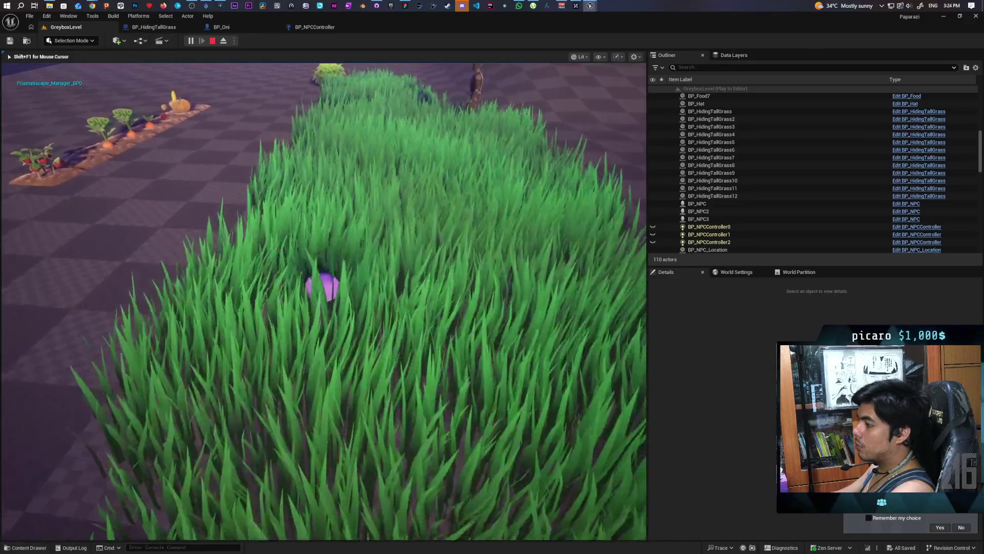
key(Escape)
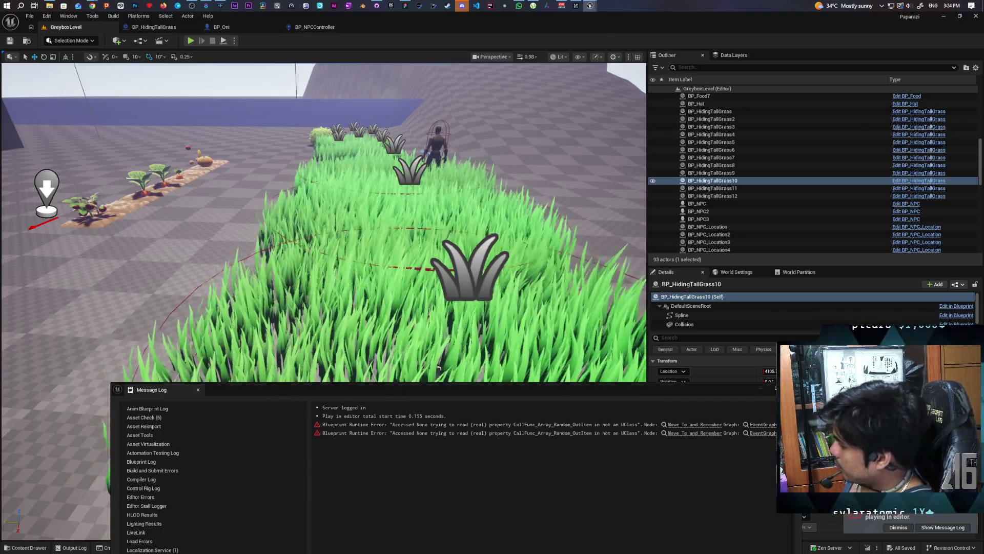
- Close the Message Log and bring up the MF_FoliageWindInteract graph in the material editor
click(437, 367)
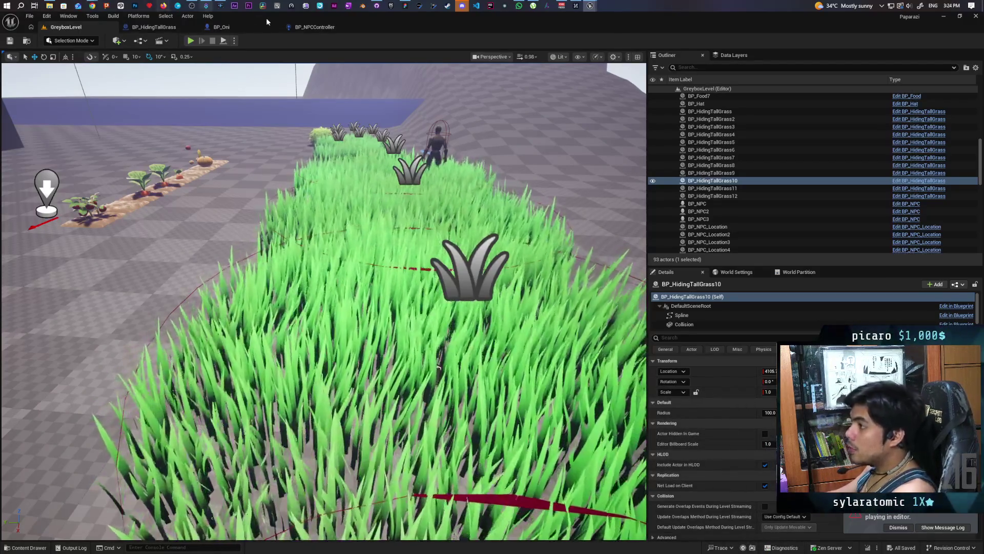
mouse_move(591, 6)
click(590, 46)
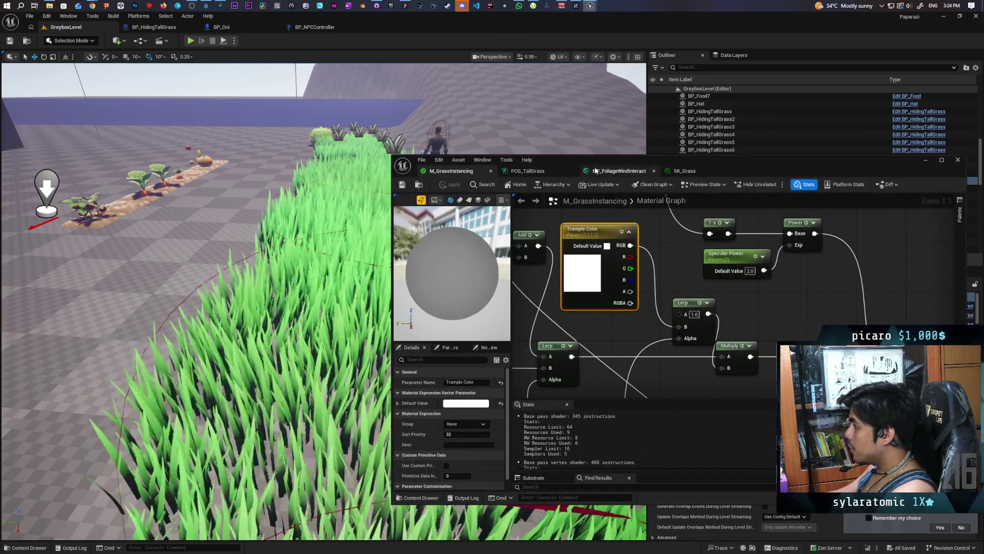
click(620, 170)
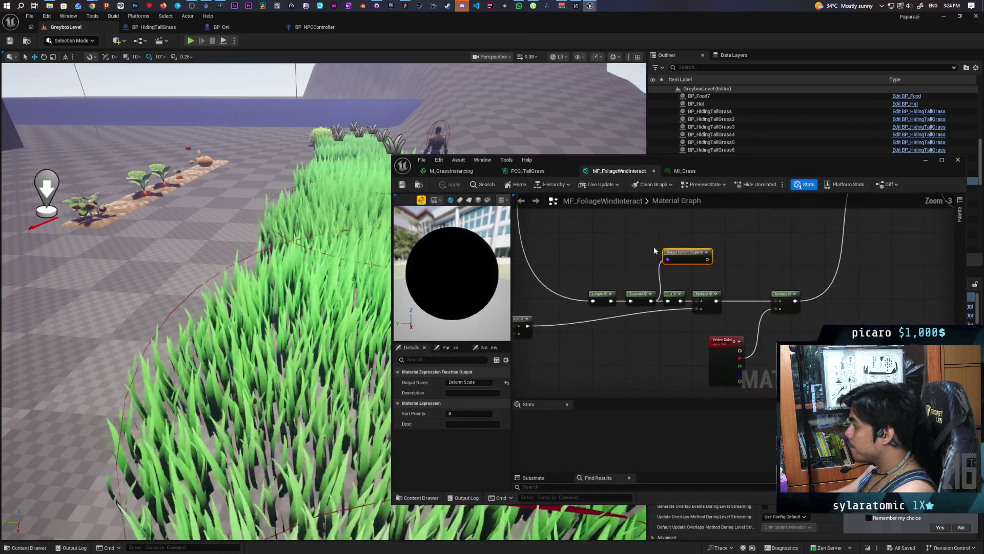
mouse_move(591, 306)
mouse_down()
mouse_move(668, 279)
mouse_move(657, 323)
mouse_move(675, 231)
mouse_move(651, 337)
mouse_move(728, 328)
mouse_move(785, 305)
mouse_move(687, 246)
mouse_move(626, 258)
mouse_up()
scroll(664, 282, down, 2)
scroll(682, 325, up, 1)
scroll(692, 296, up, 1)
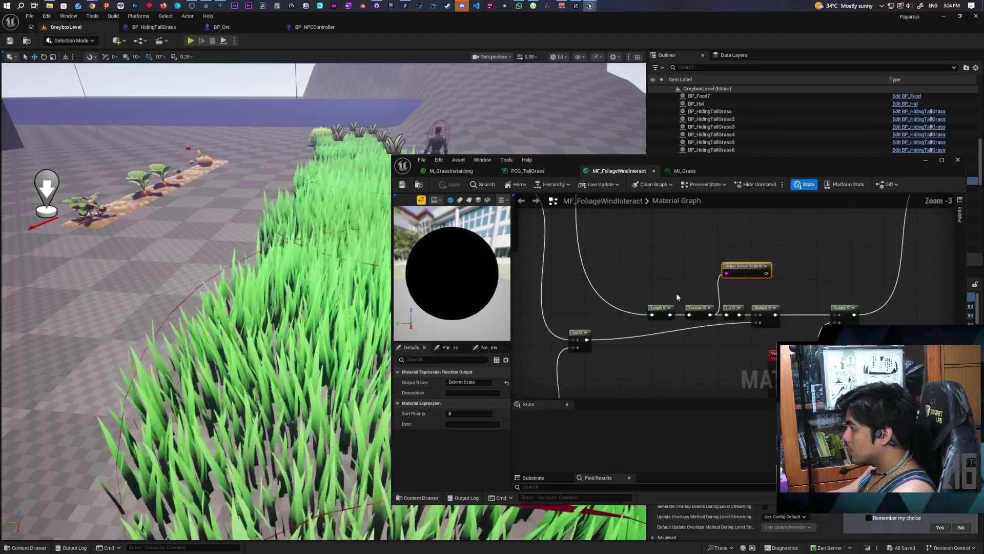
- Wire Bubble VectorField RG into a second Length–Saturate chain and shift Output Deform Scale right
drag(669, 314, 694, 298)
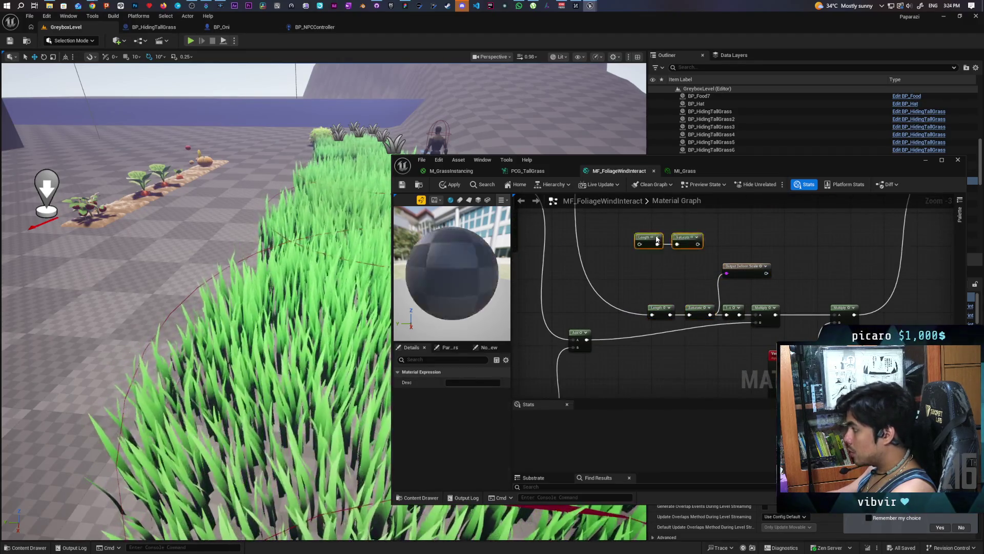
click(678, 281)
scroll(667, 267, down, 2)
scroll(638, 307, up, 4)
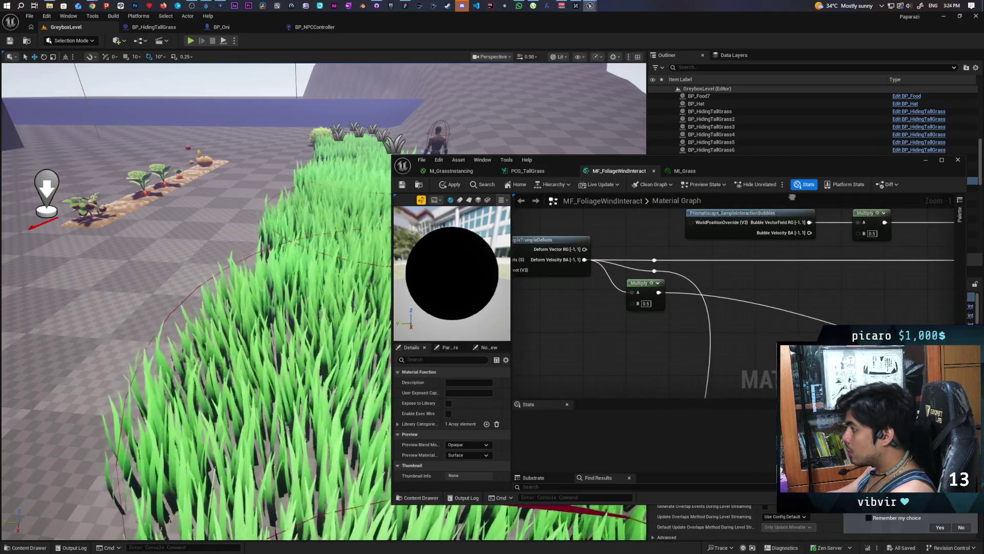
drag(792, 197, 781, 210)
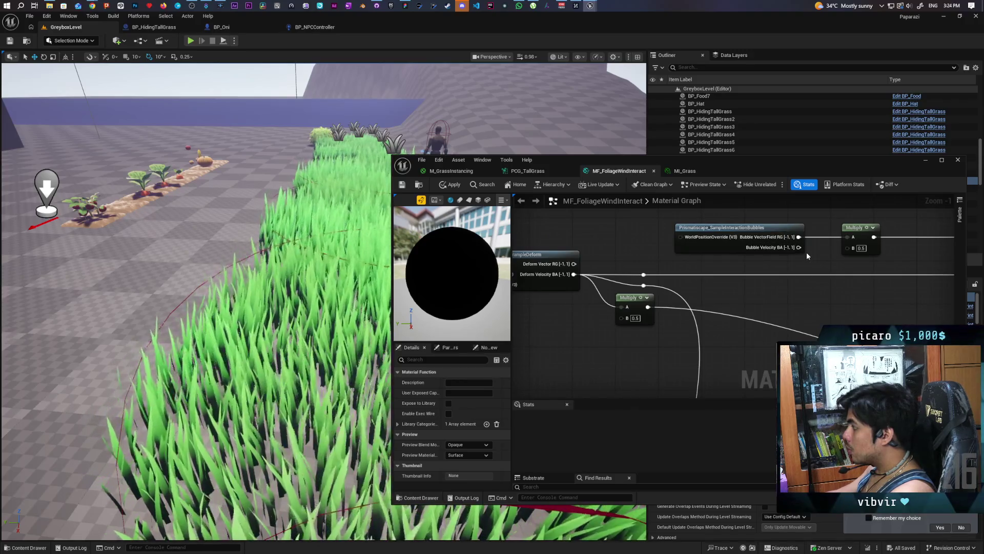
scroll(816, 252, down, 2)
drag(819, 253, 660, 243)
mouse_move(707, 323)
mouse_down()
mouse_move(741, 336)
mouse_move(670, 205)
mouse_move(775, 252)
mouse_move(778, 229)
mouse_up()
scroll(681, 296, up, 3)
drag(751, 289, 783, 283)
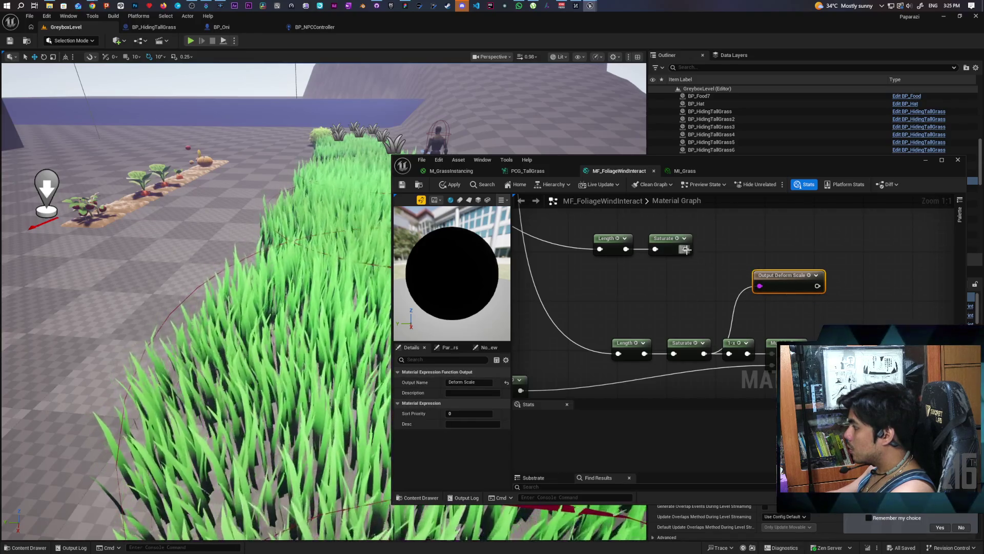
- Combine both Saturate results in a Max node that feeds Deform Scale, then apply the function
drag(685, 249, 700, 276)
text(max)
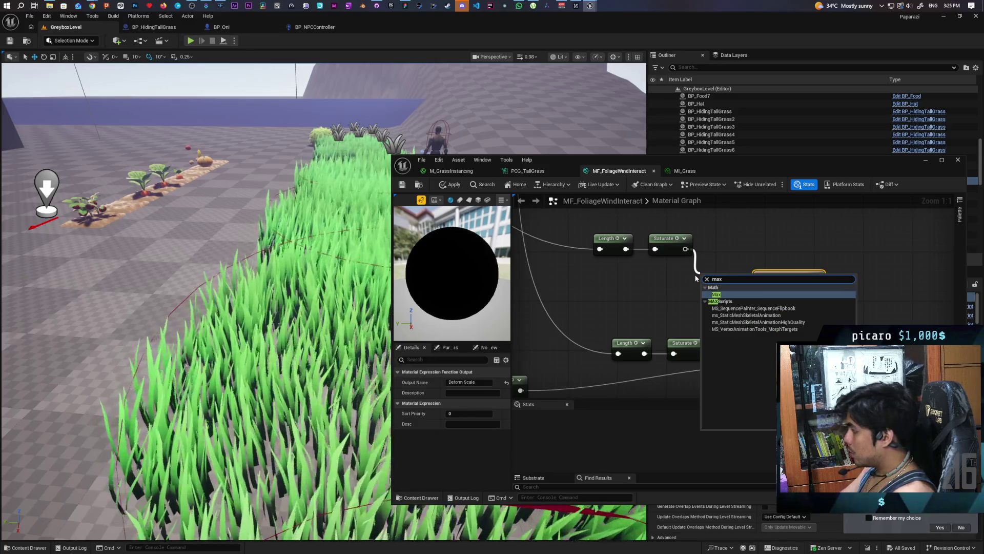
key(Return)
mouse_move(704, 353)
mouse_down()
mouse_move(705, 297)
mouse_move(759, 286)
mouse_up()
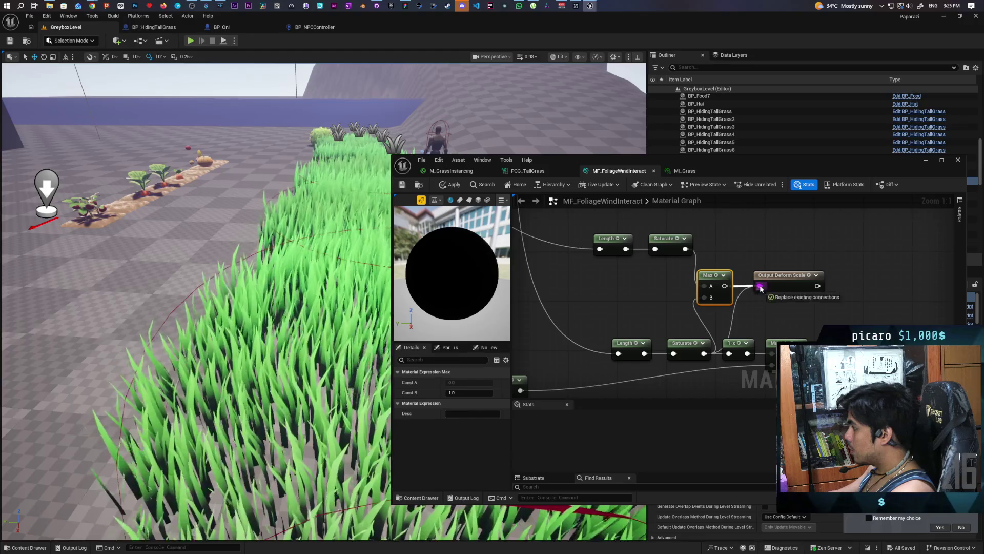
click(444, 185)
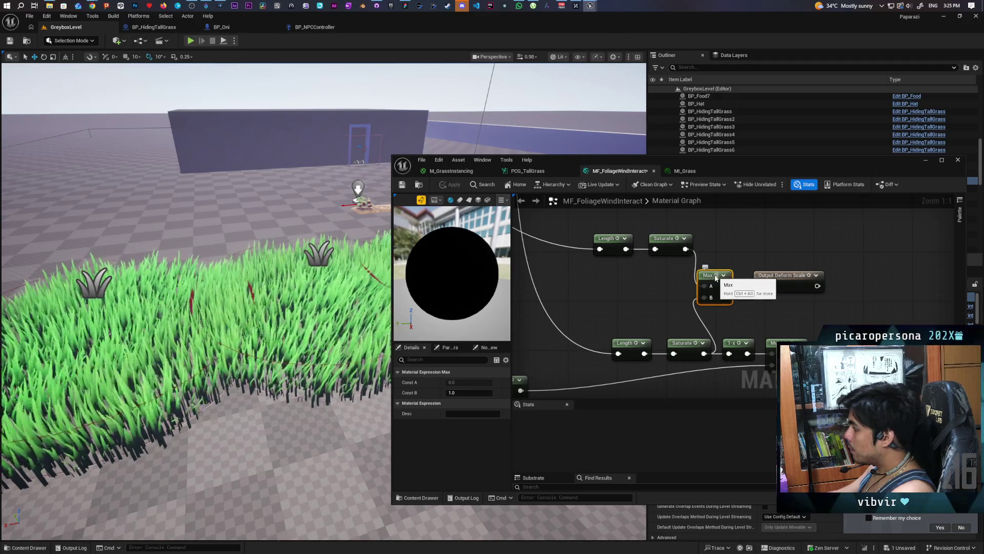
key(ctrl+alt)
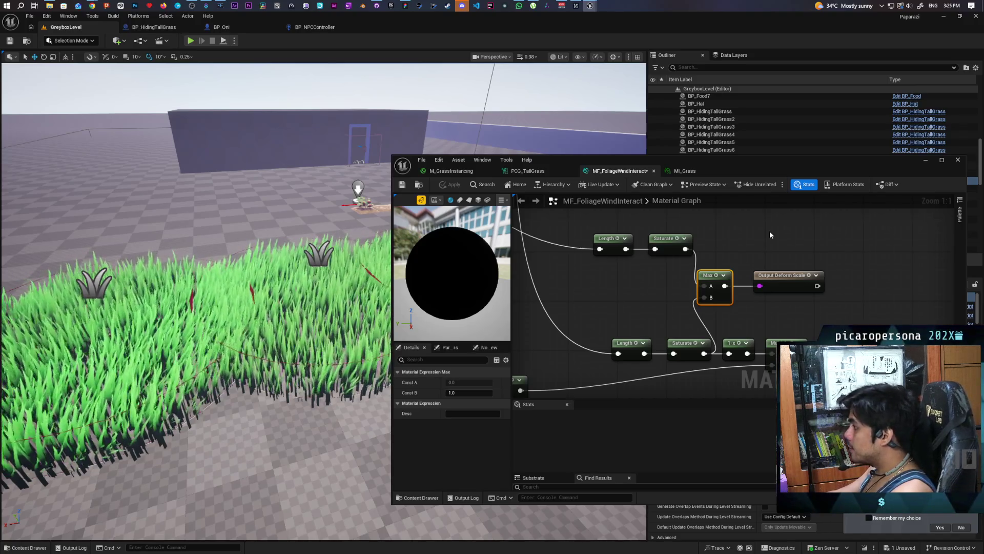
- Run a quick play-test walking the player into the grass patch, then stop it with Esc
click(926, 162)
click(190, 40)
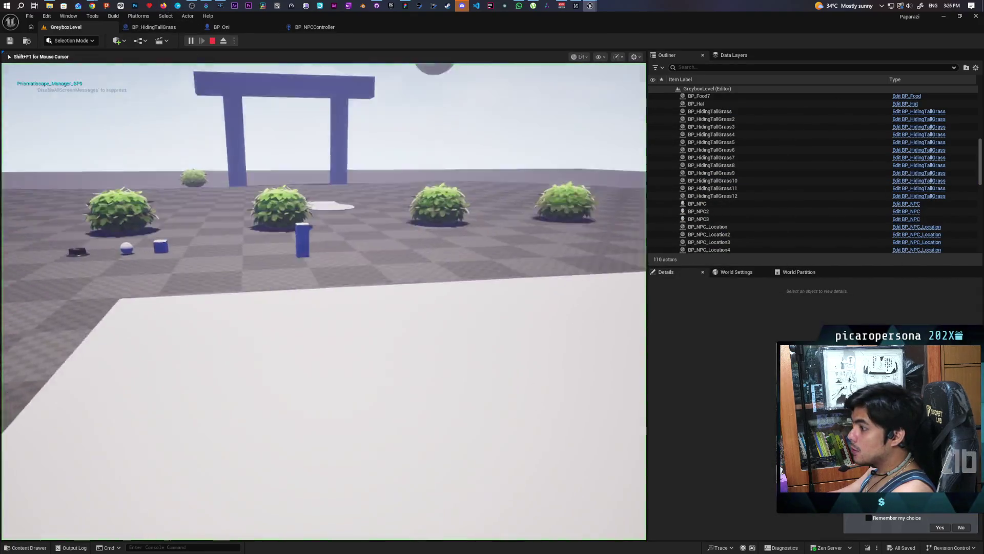
key(w)
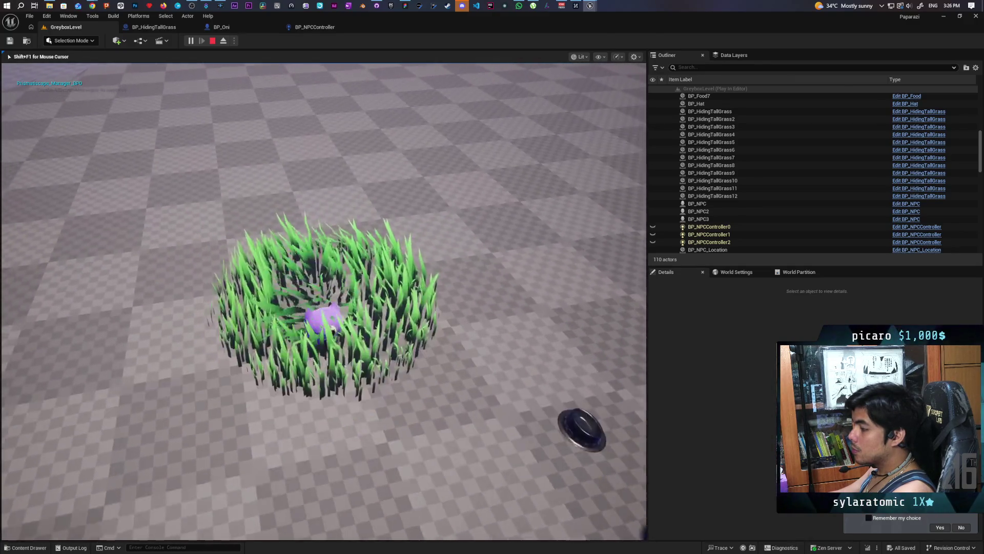
key(Escape)
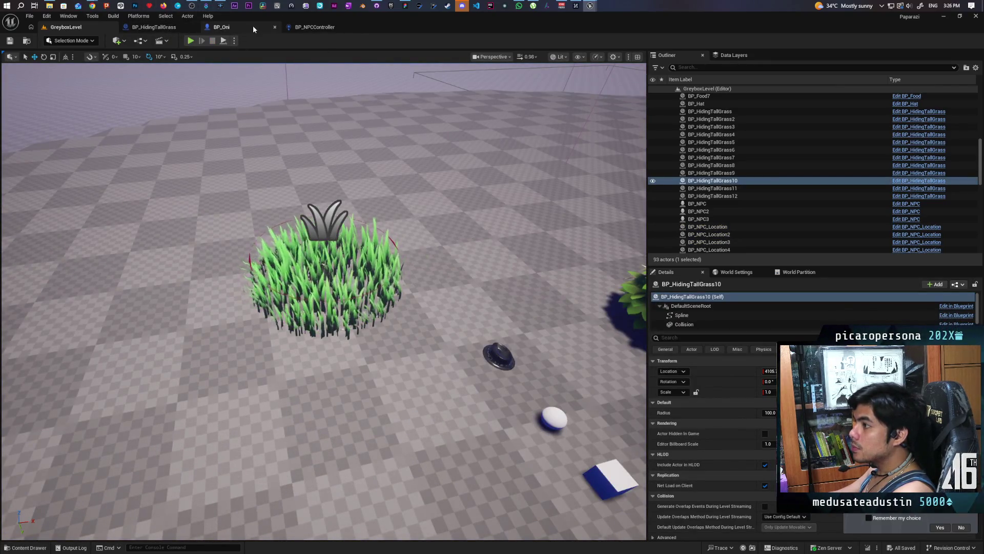
- Glance at the BP_HidingTallGrass and BP_Oni blueprints, then return to the GreyboxLevel viewport
click(167, 30)
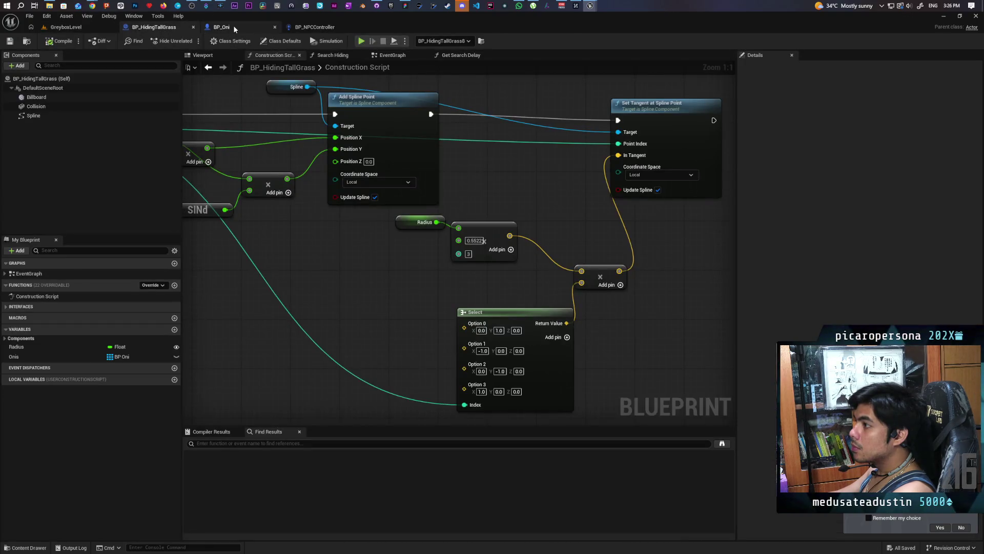
click(233, 26)
click(71, 29)
- Review the MF_FoliageWindInteract graph, save the material function, and minimise its editor
mouse_move(577, 8)
click(584, 44)
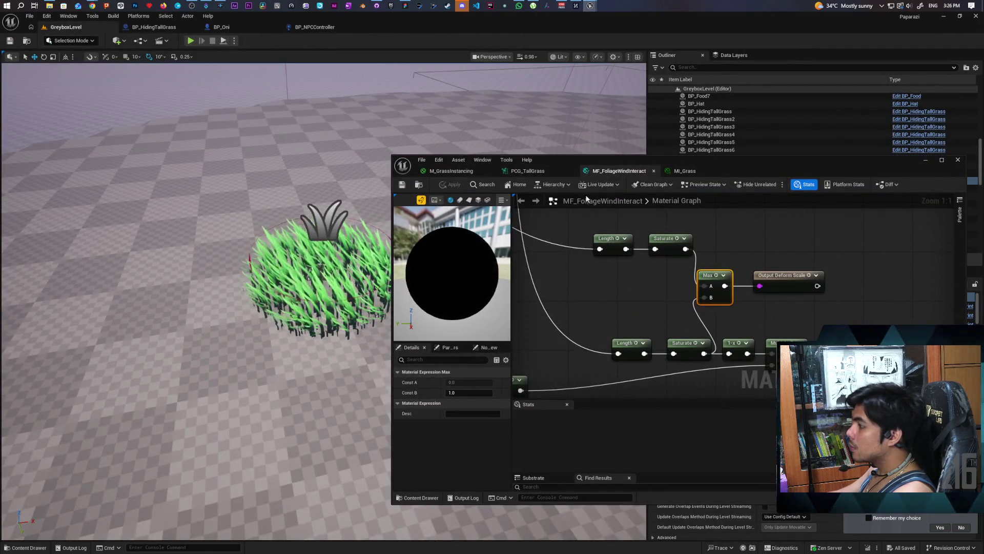
scroll(615, 256, down, 5)
scroll(665, 328, up, 4)
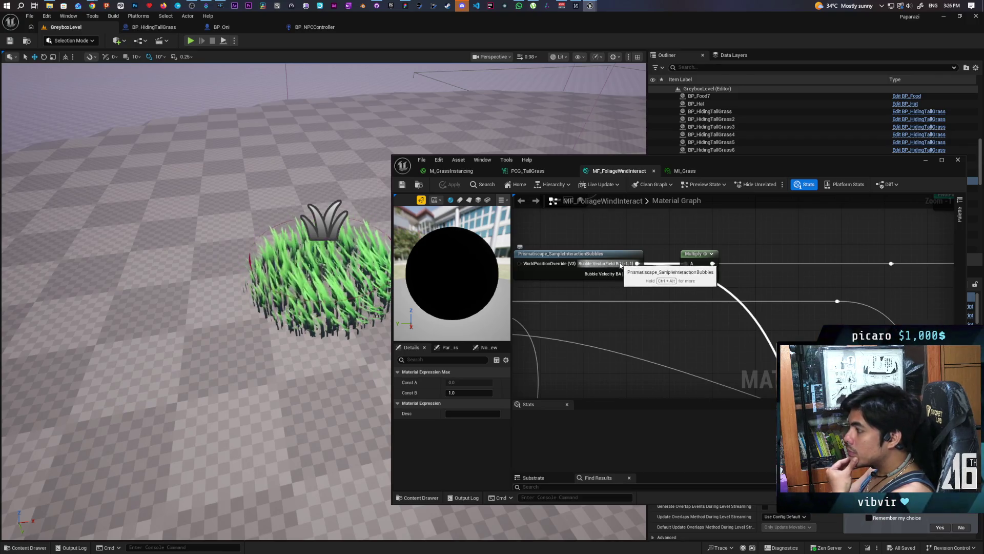
mouse_move(505, 355)
mouse_down()
mouse_move(695, 313)
mouse_move(689, 324)
mouse_up()
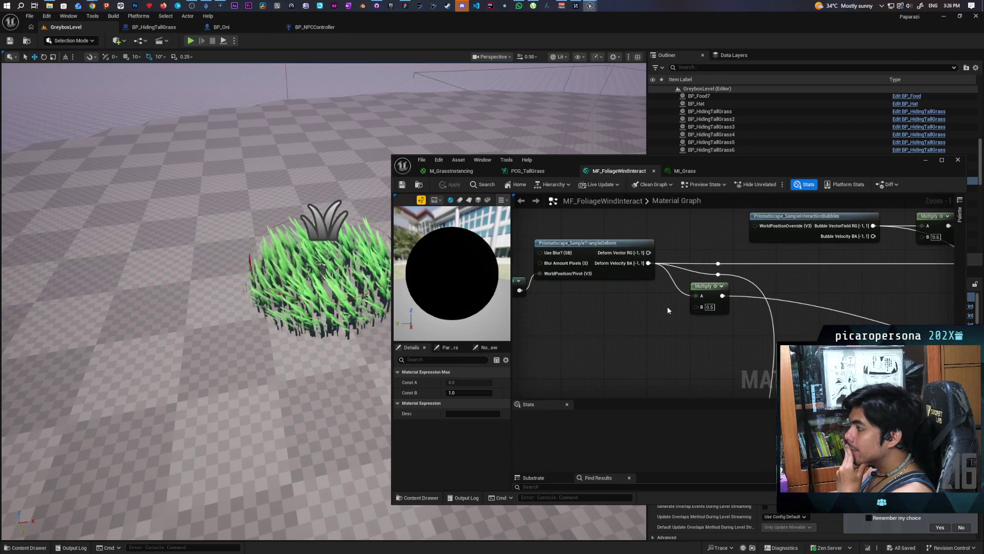
drag(593, 307, 621, 307)
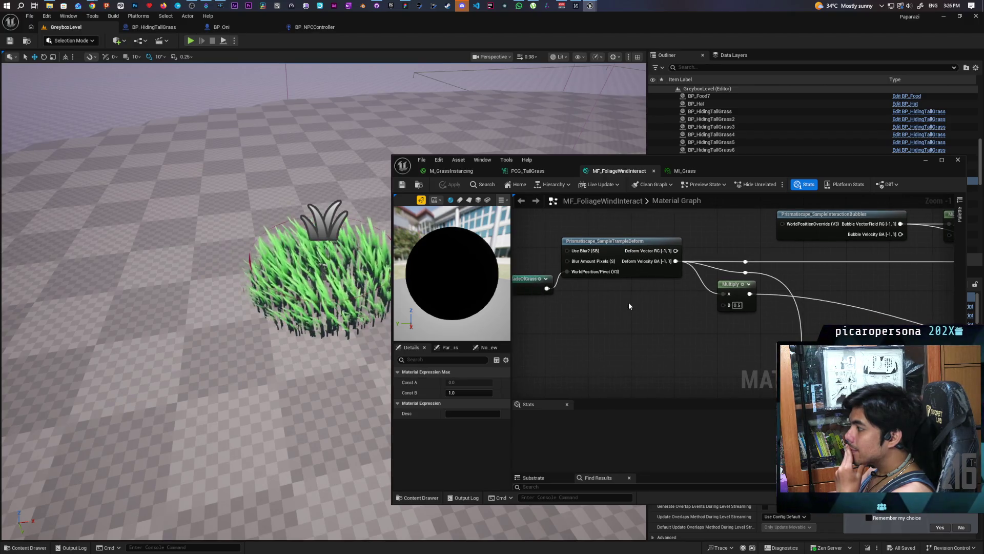
mouse_move(640, 309)
mouse_down()
mouse_move(602, 293)
mouse_move(537, 326)
mouse_up()
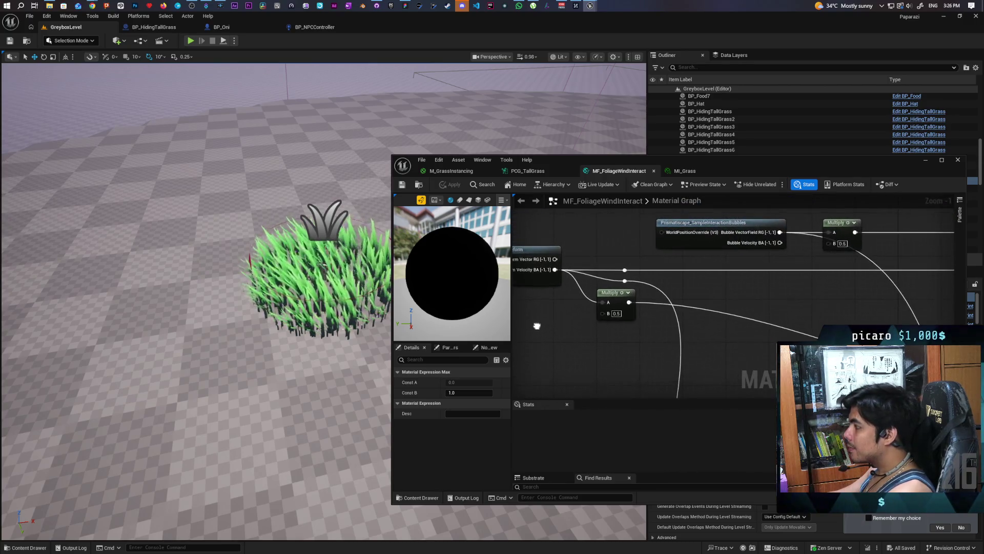
mouse_move(627, 284)
mouse_down()
mouse_move(609, 267)
mouse_move(537, 287)
mouse_move(563, 309)
mouse_move(594, 278)
mouse_move(679, 288)
mouse_move(658, 286)
mouse_up()
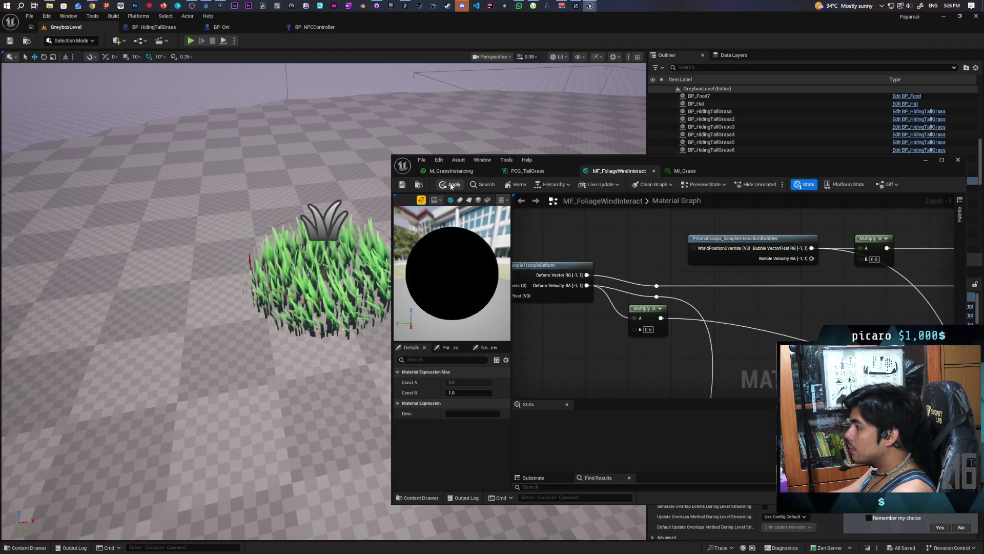
click(402, 185)
click(926, 159)
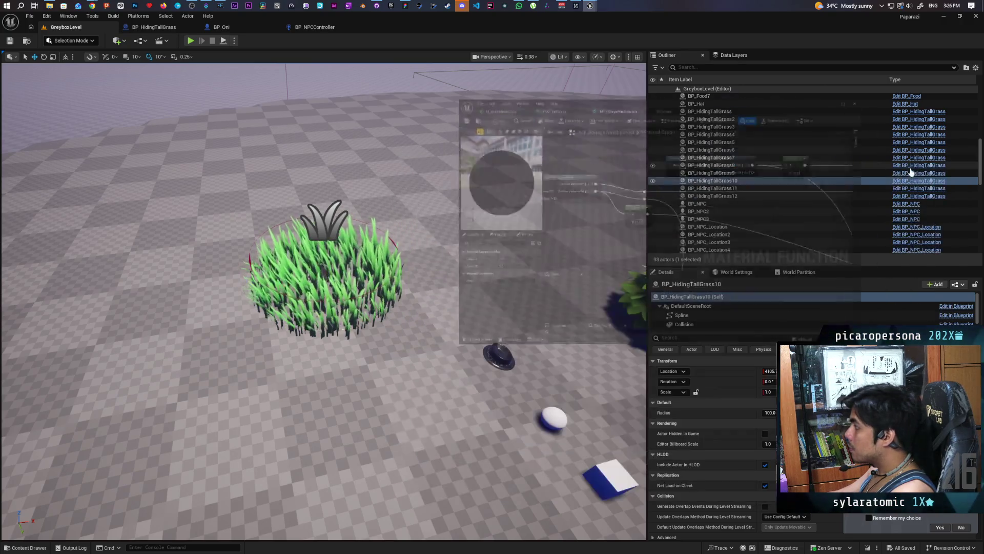
- Play-test the level, walking the purple character through the tall grass, then stop with Esc
click(192, 41)
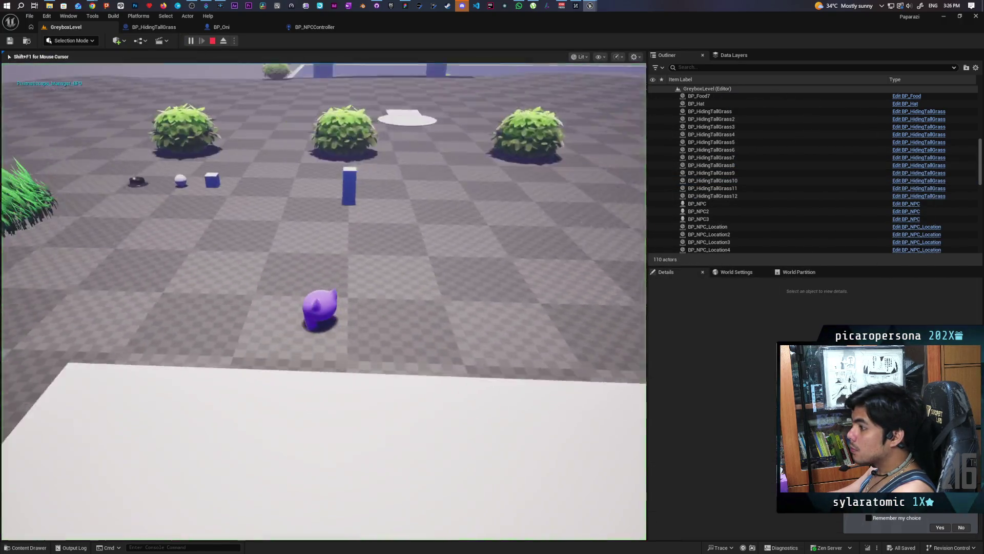
key(w)
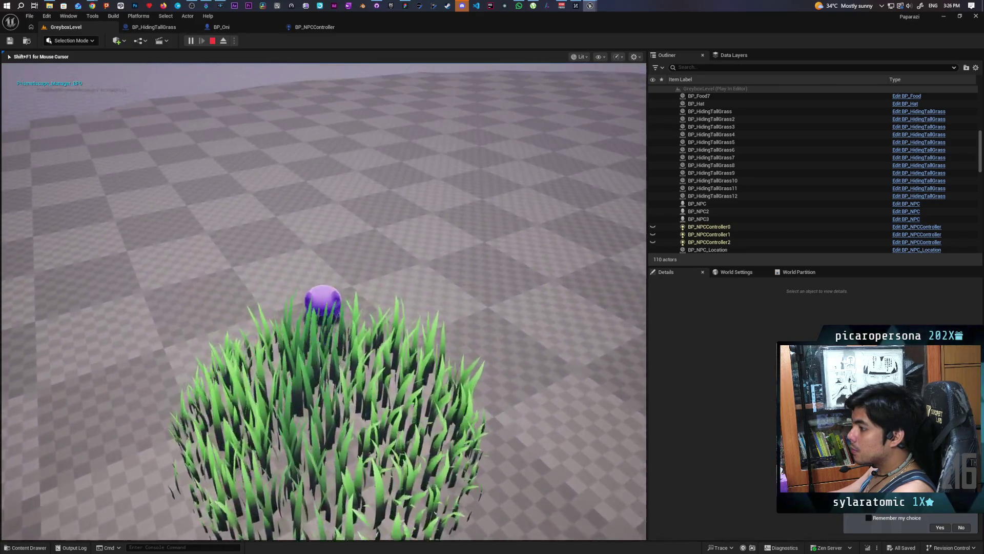
key(w)
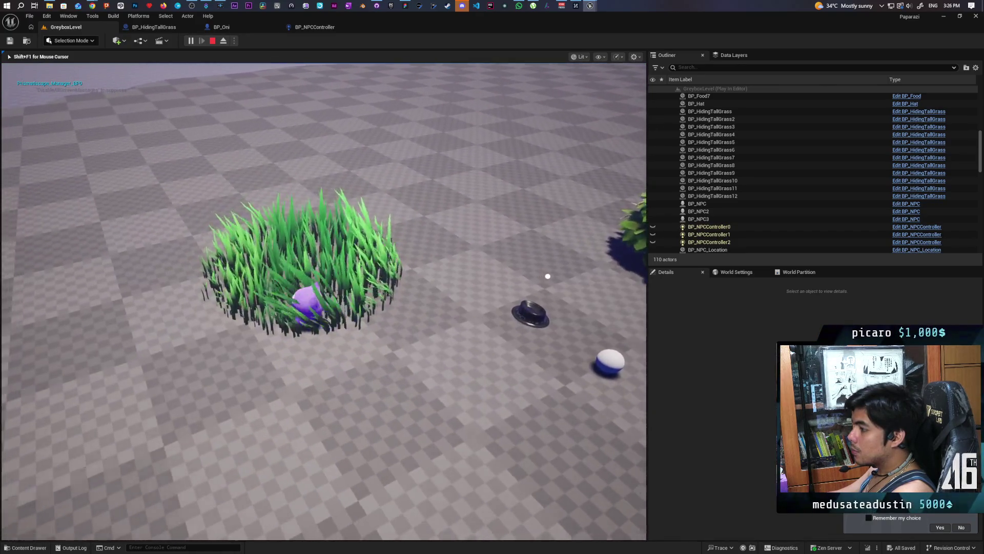
key(w)
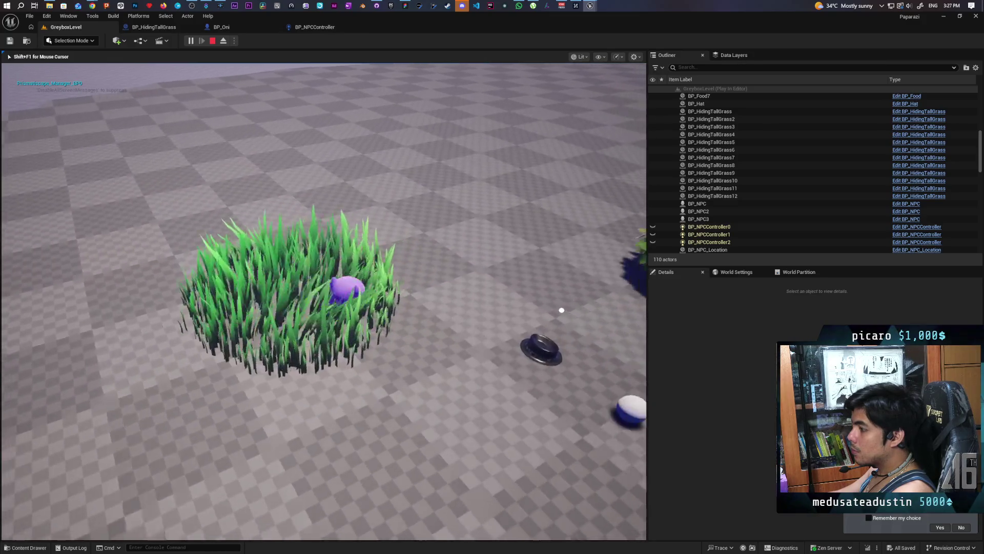
key(w)
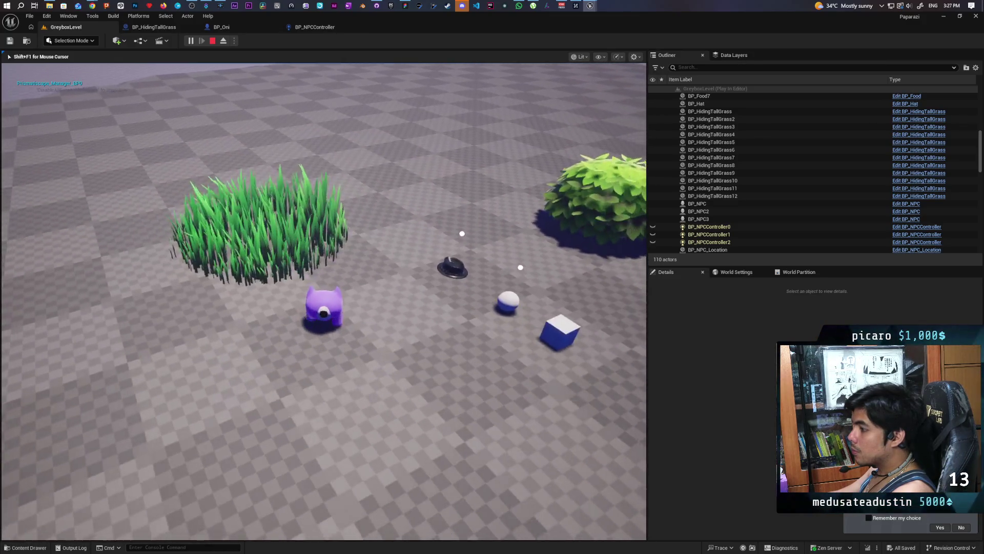
key(w)
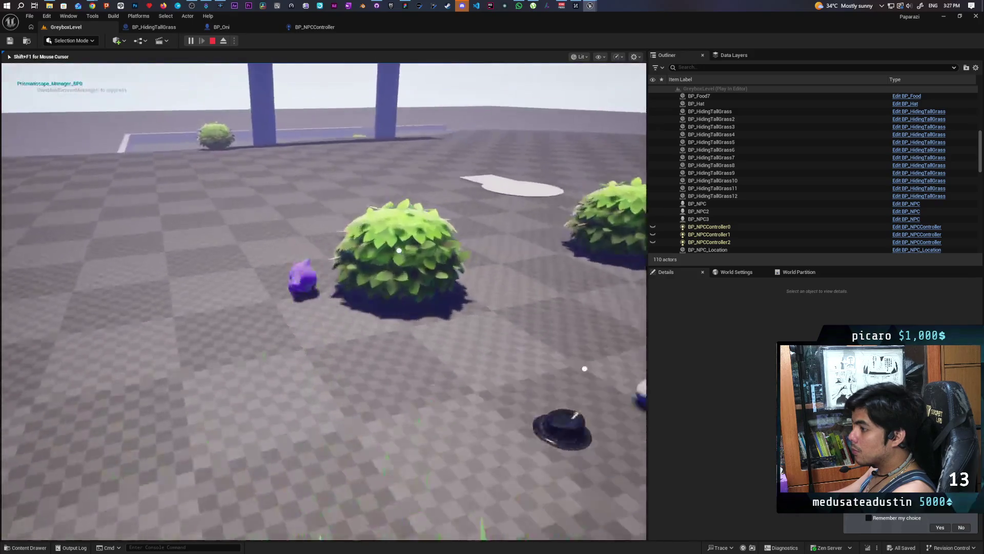
key(w)
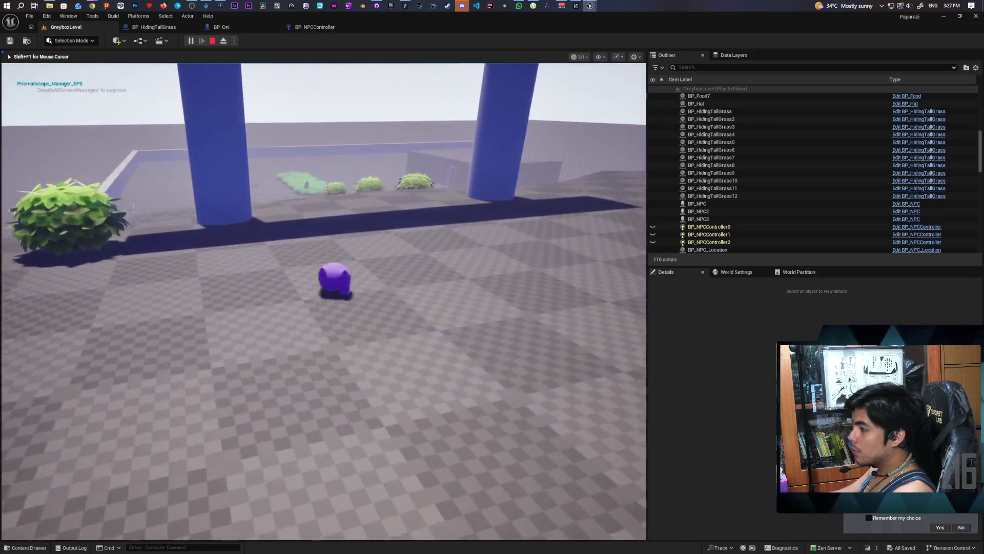
key(w)
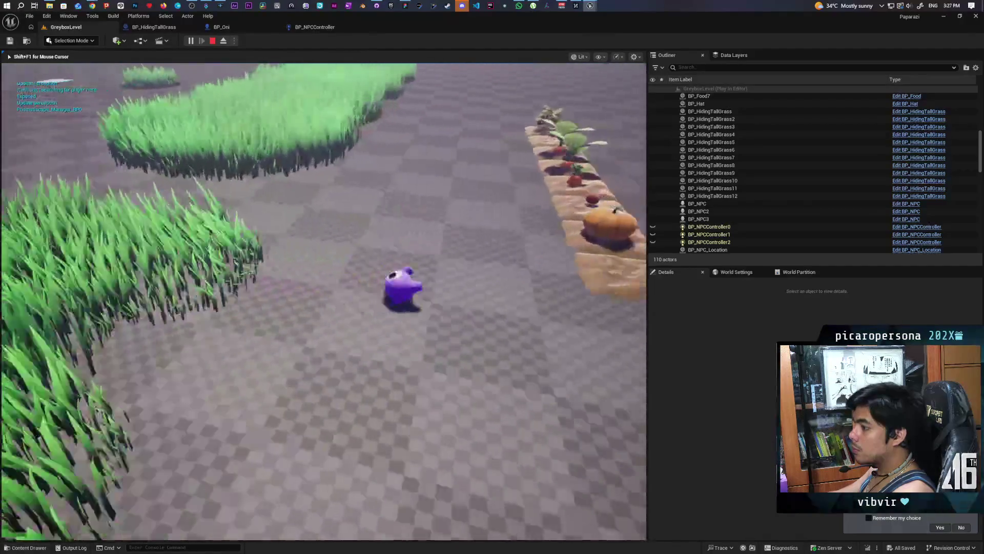
key(w)
key(w)
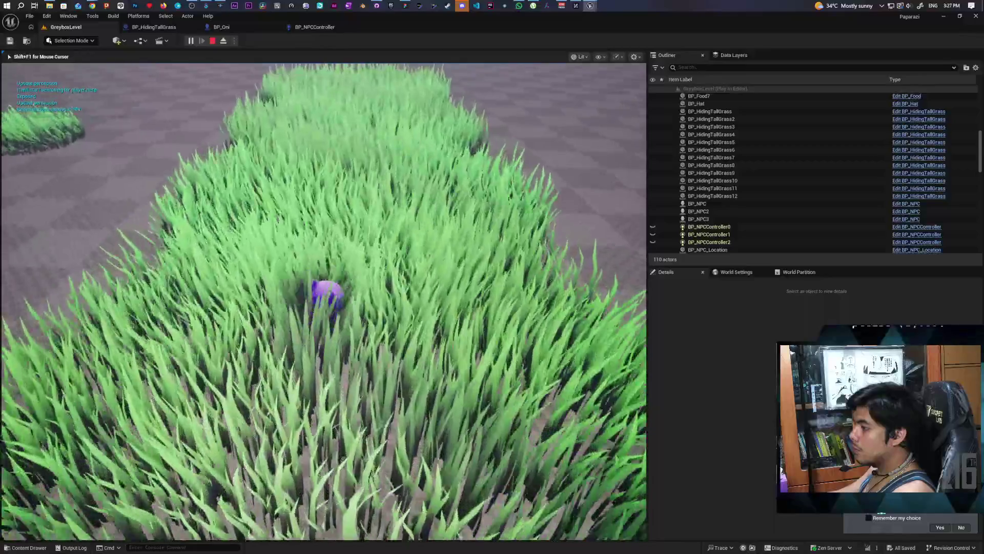
key(w)
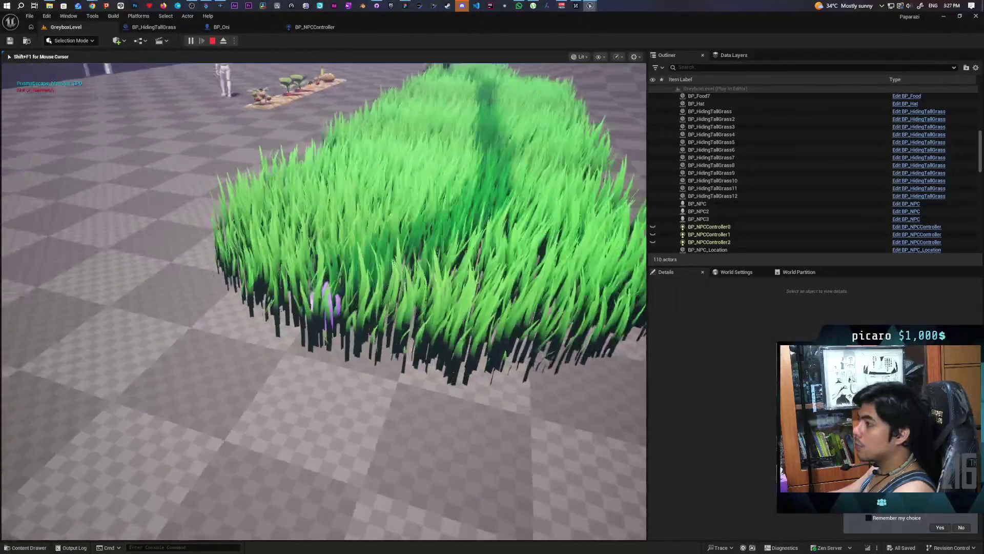
key(w)
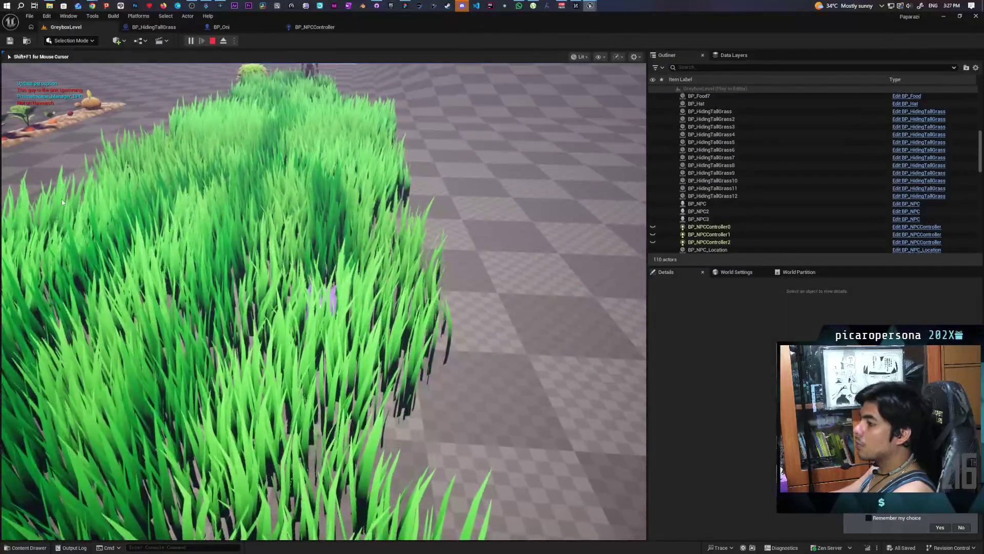
key(Escape)
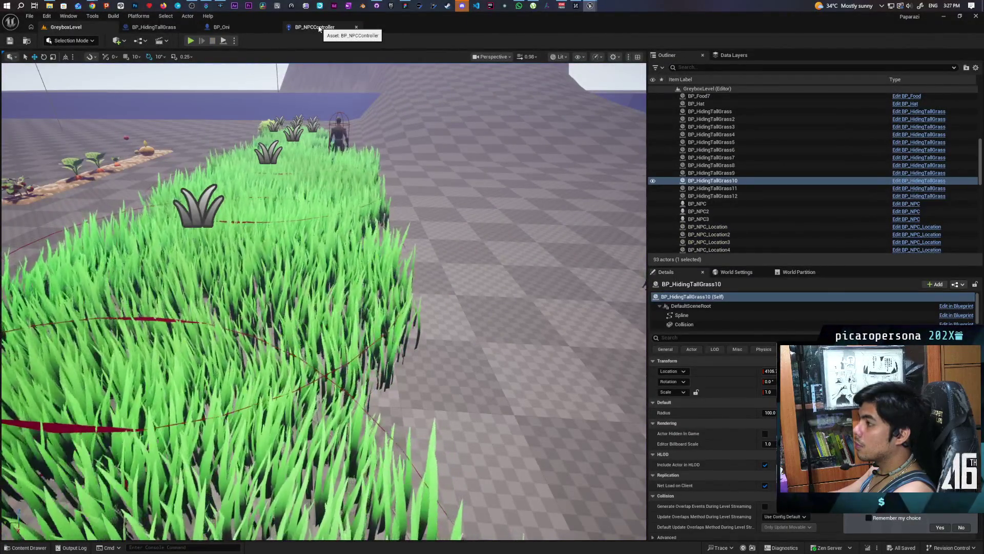
- Delete the Reflection Vector node from the MF_FoliageWindInteract graph
mouse_move(593, 6)
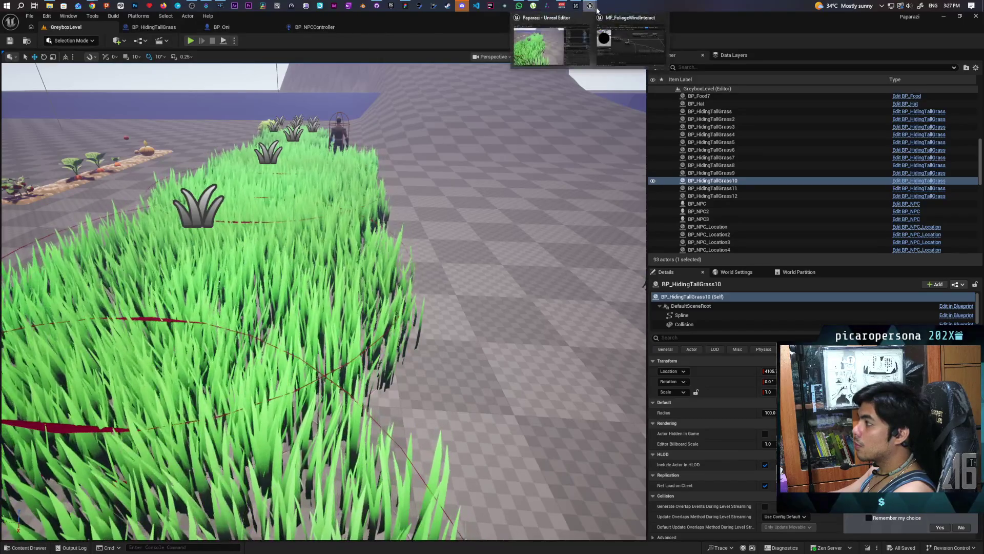
click(626, 39)
drag(587, 285, 657, 286)
mouse_move(588, 276)
mouse_down()
mouse_move(647, 275)
mouse_move(629, 254)
mouse_up()
scroll(641, 243, up, 1)
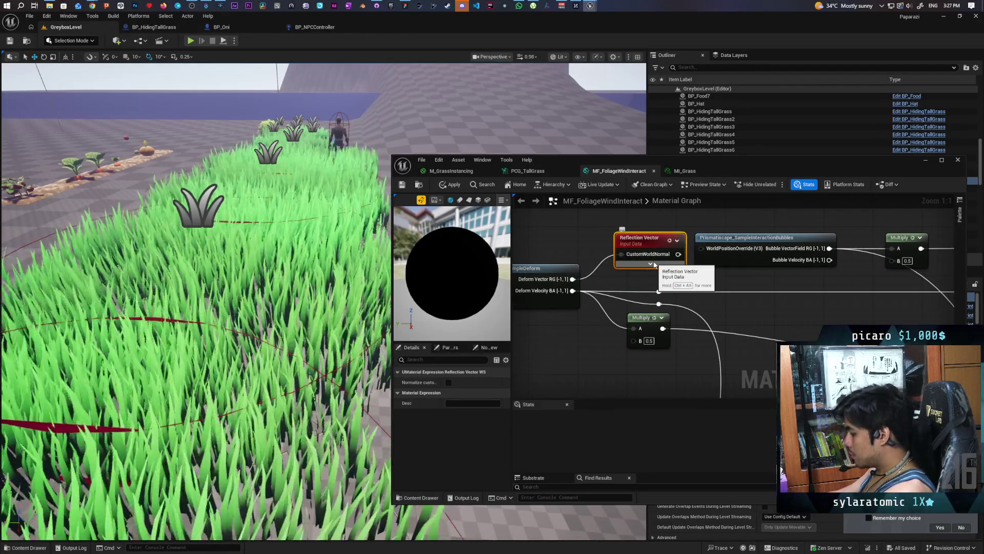
key(Delete)
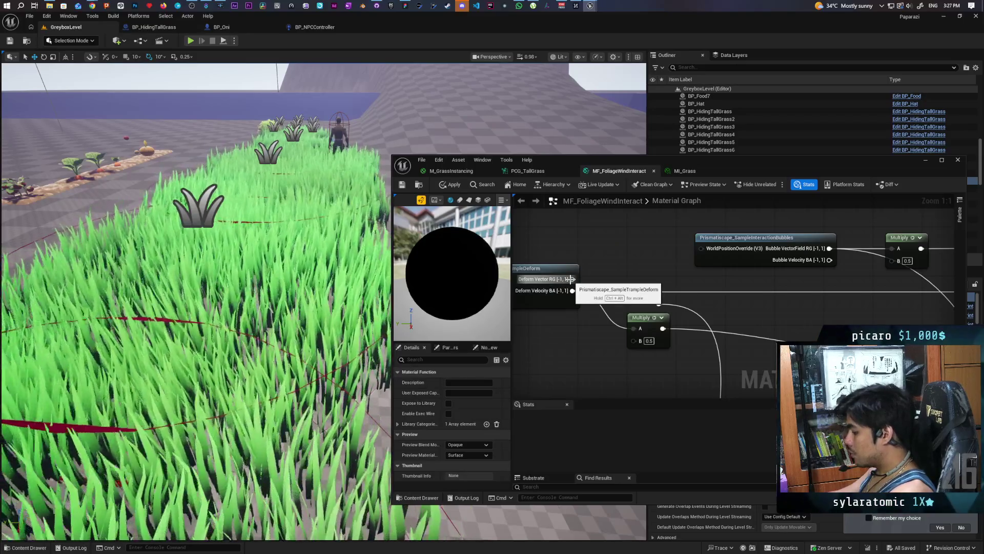
drag(572, 279, 629, 265)
key(ctrl+z)
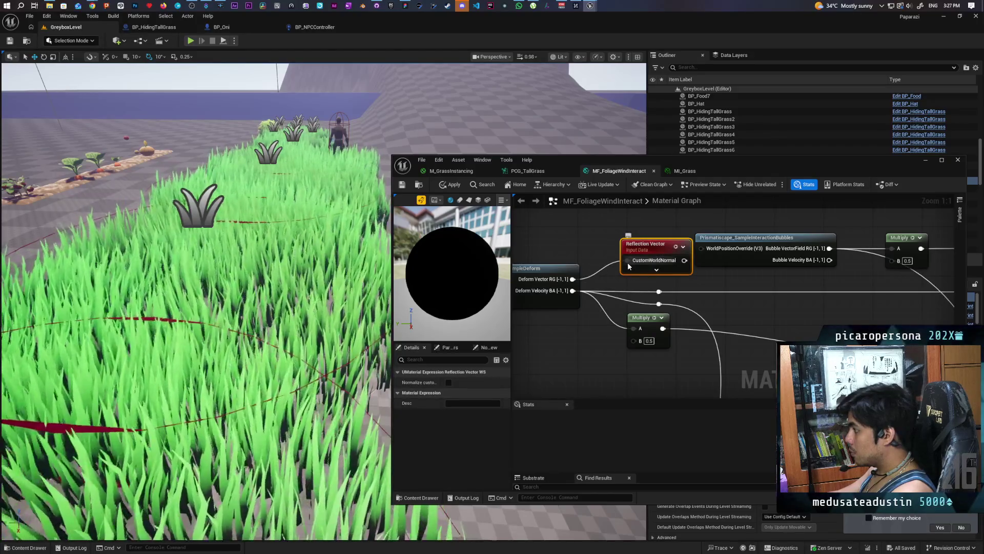
key(Delete)
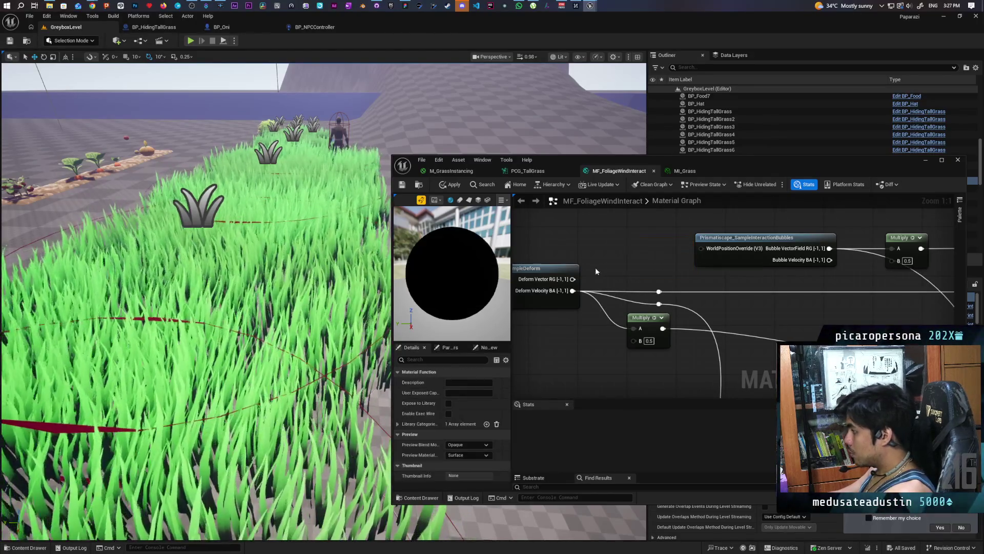
- Add a reroute on the Deform Vector RG wire, comment it 'Use this for permanent effect', and apply
mouse_move(572, 279)
mouse_down()
mouse_move(631, 256)
mouse_move(641, 287)
mouse_move(659, 291)
mouse_move(612, 287)
mouse_move(632, 281)
mouse_up()
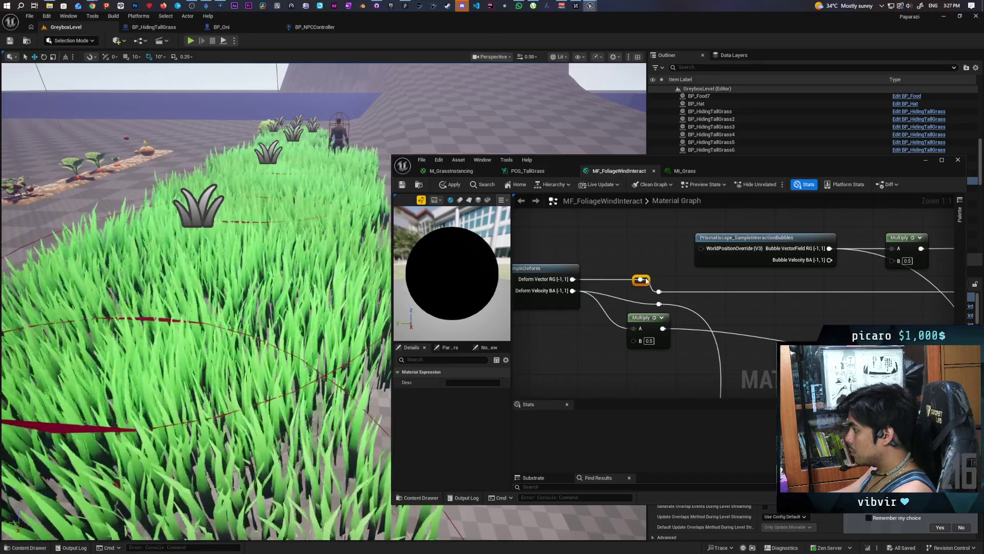
drag(574, 290, 659, 292)
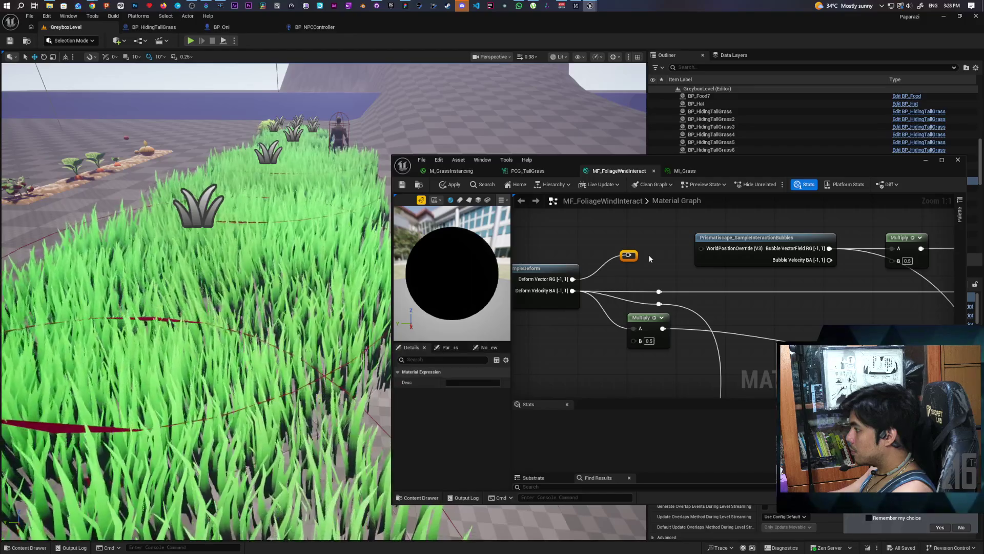
key(c)
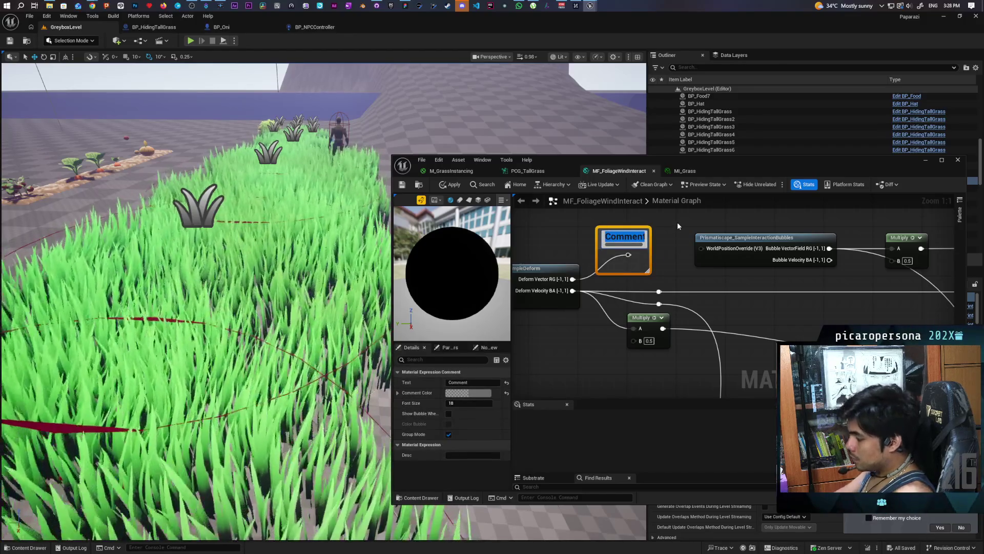
text(Use this)
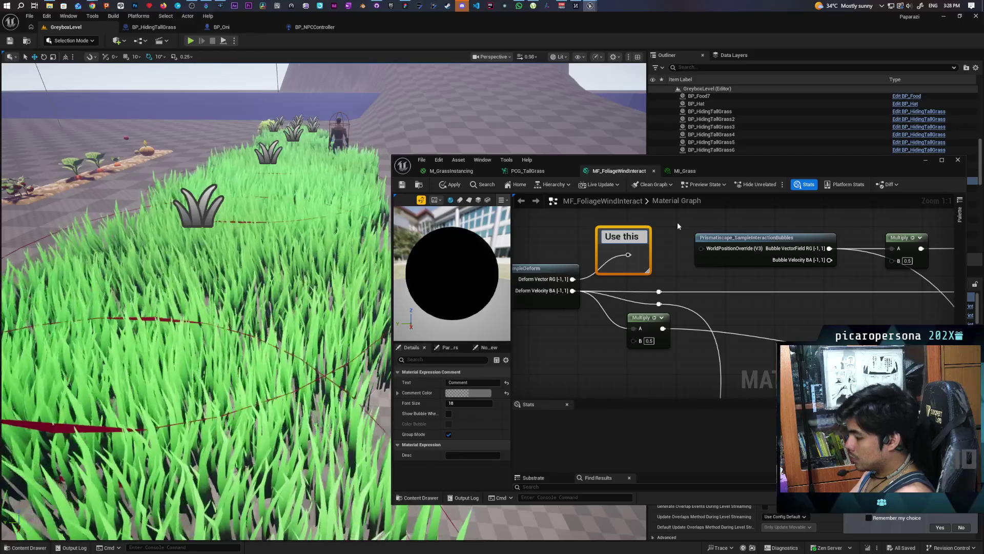
text( for perm)
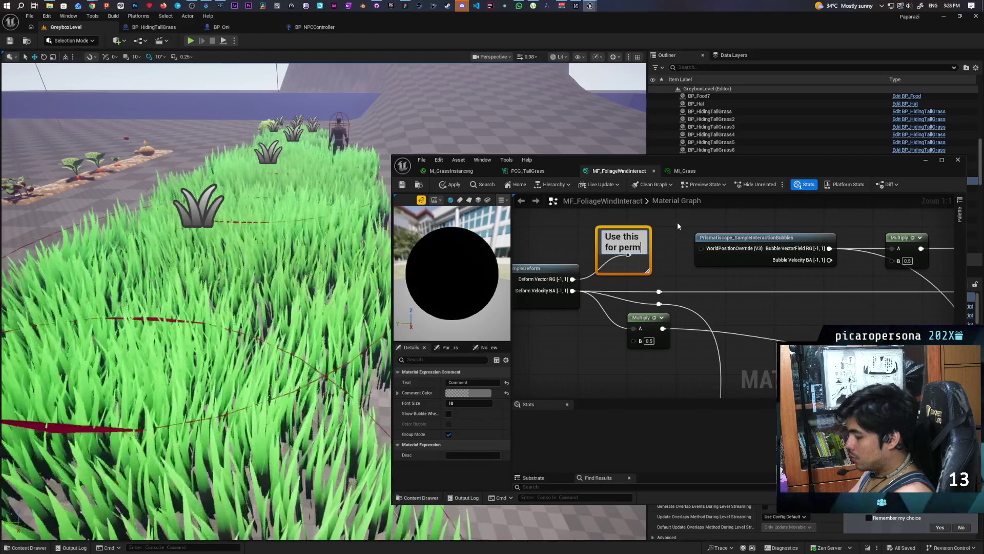
text(anent)
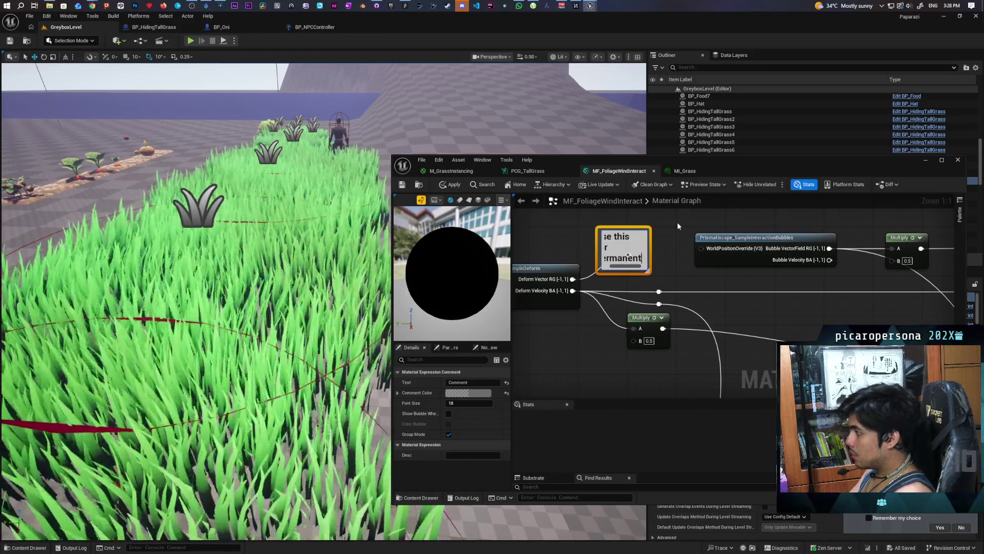
text( effect)
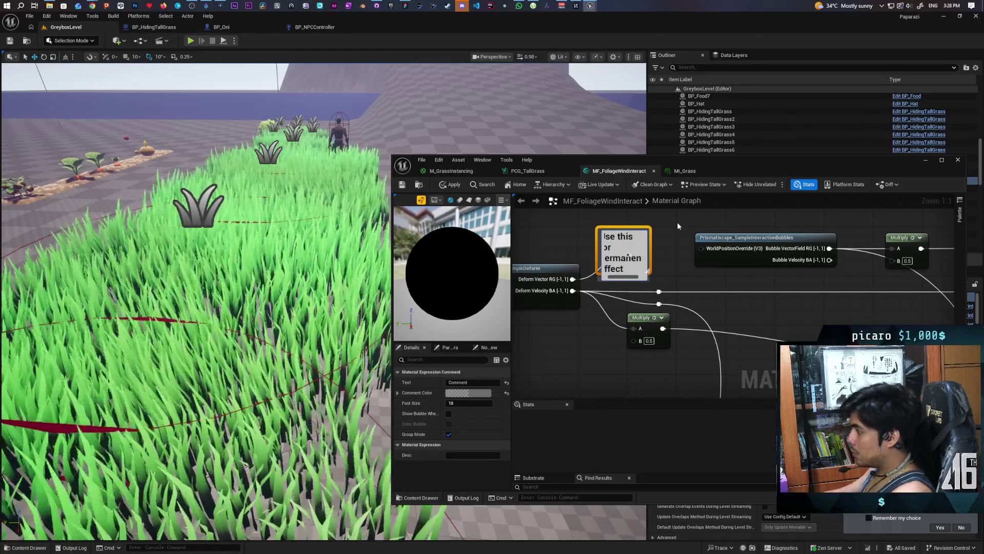
click(678, 223)
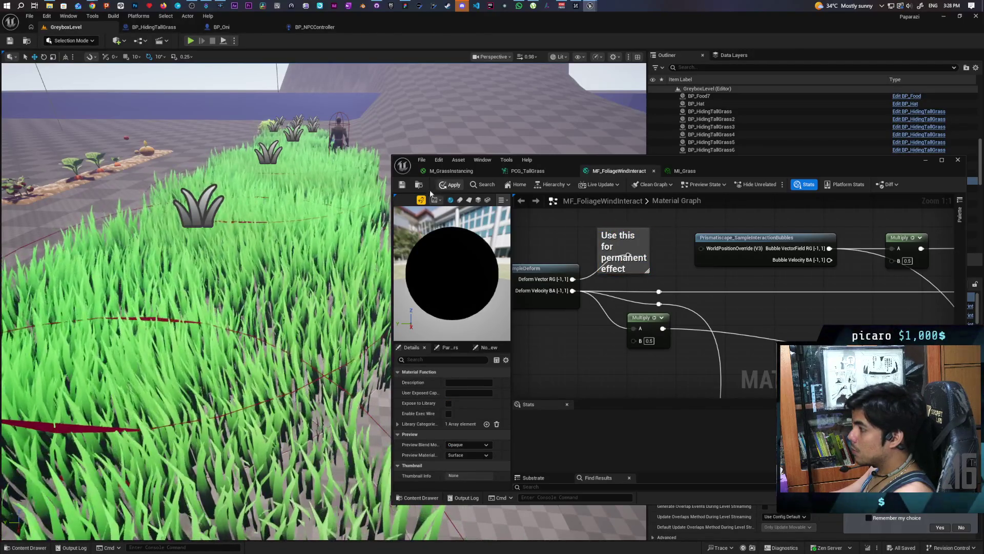
click(442, 186)
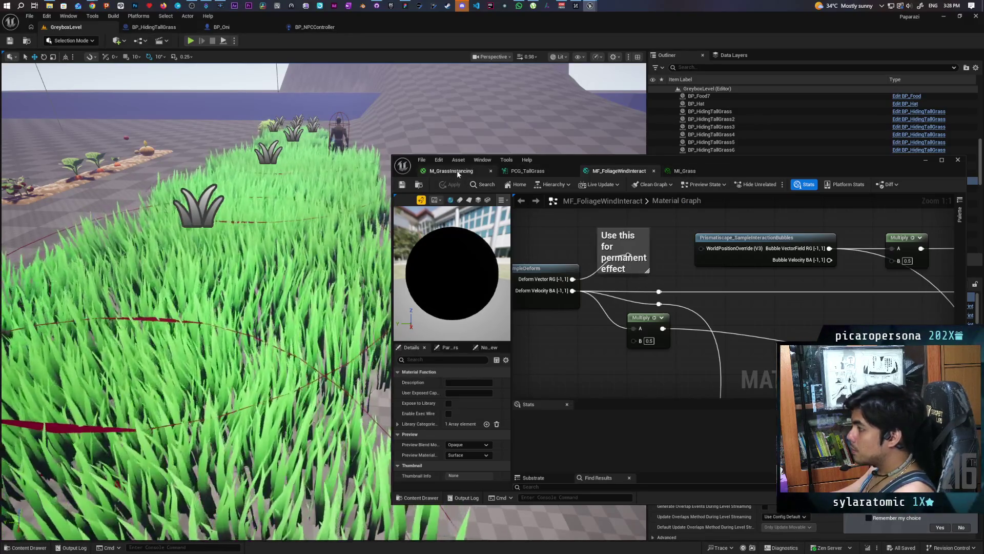
- Switch to M_GrassInstancing, minimise the editor, and inspect the grass path in the level
key(ctrl+Tab)
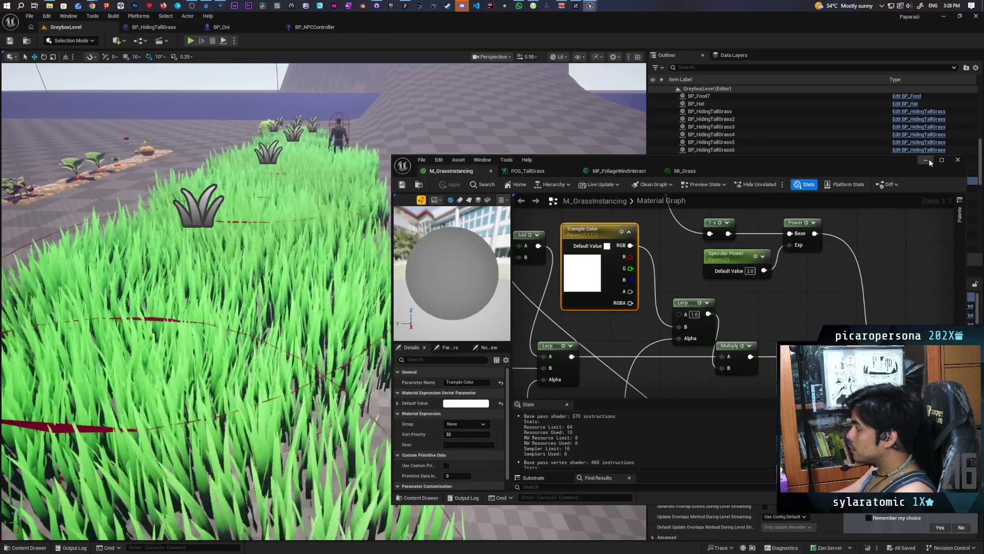
click(927, 159)
drag(500, 285, 545, 391)
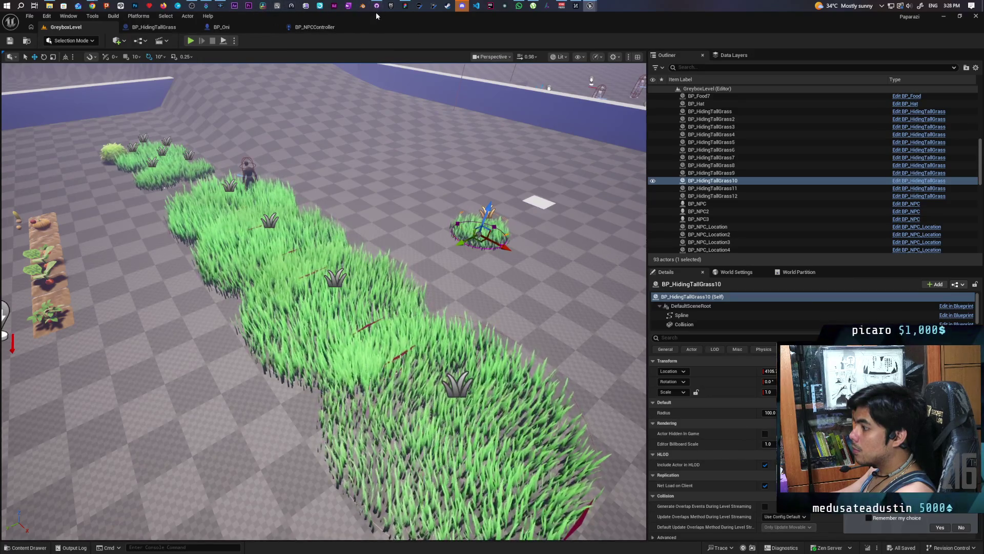
scroll(504, 332, up, 5)
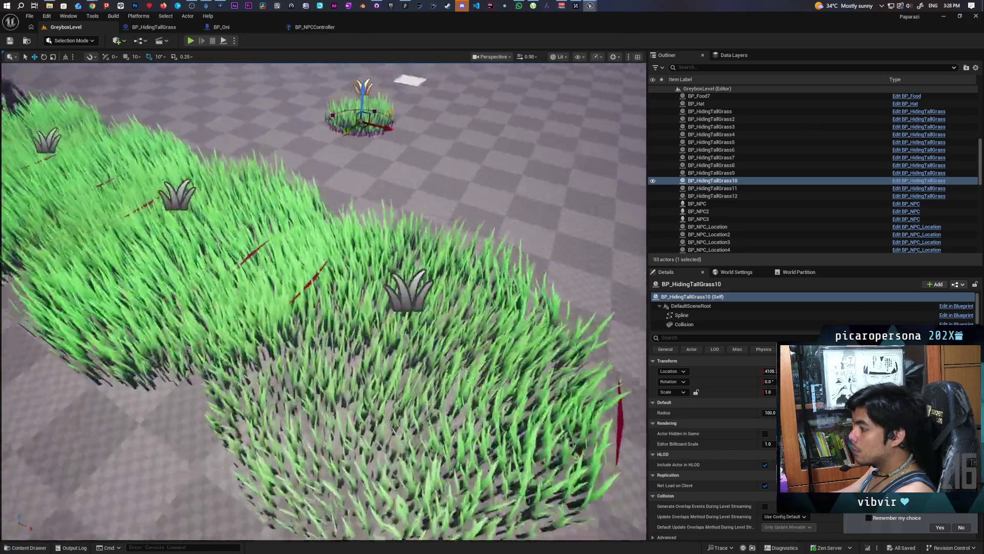
scroll(482, 490, down, 8)
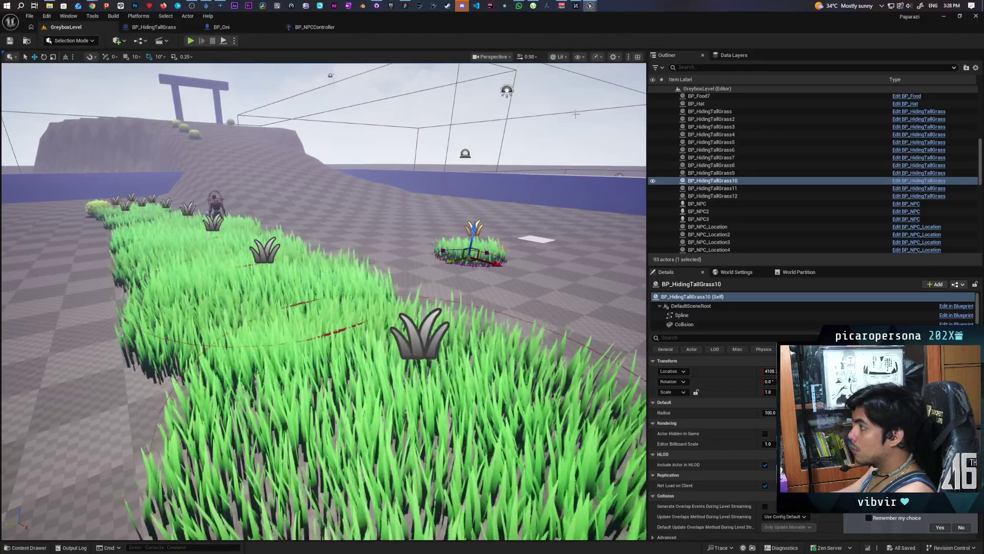
scroll(416, 160, down, 10)
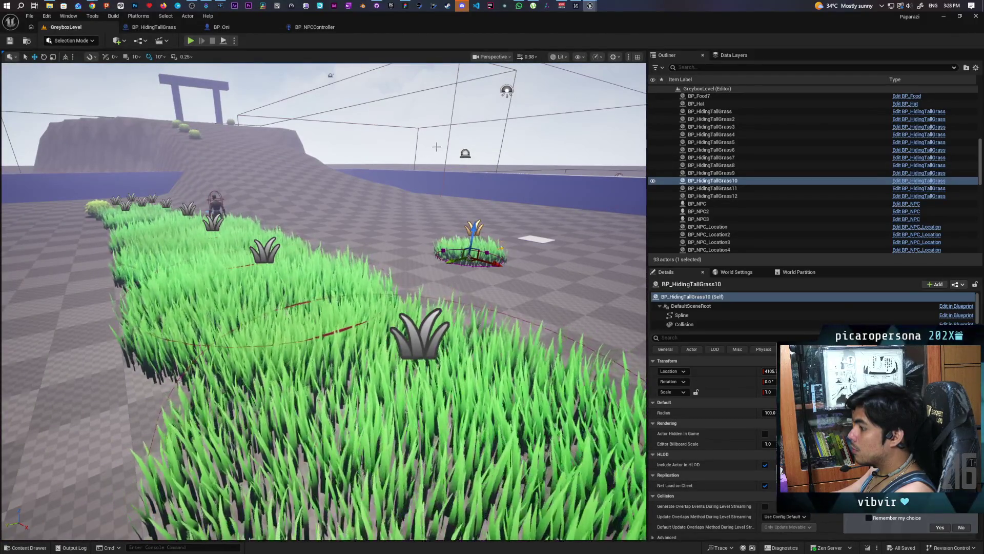
scroll(324, 303, up, 10)
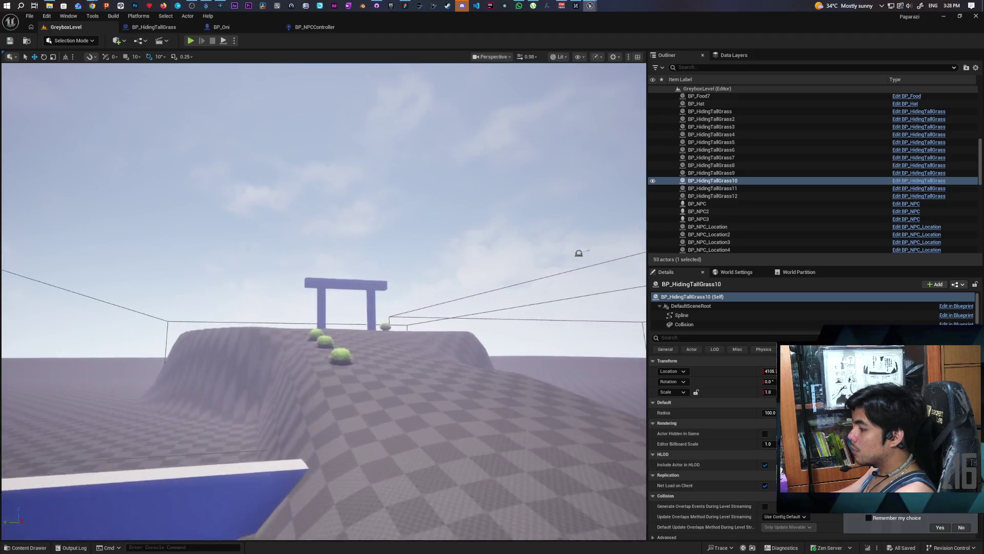
scroll(324, 303, up, 10)
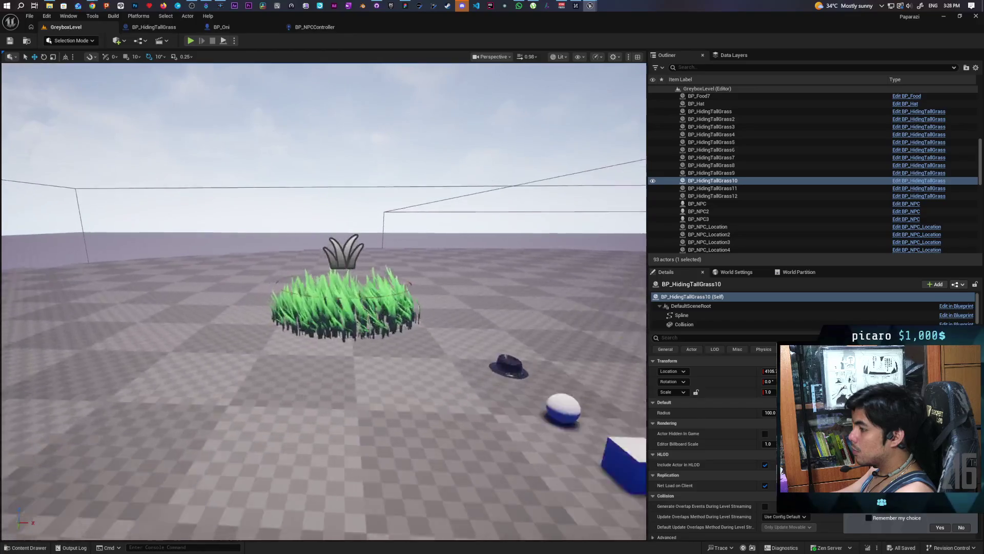
- Frame BP_HidingTallGrass10 in the viewport and bring the material editor back to the front
key(f)
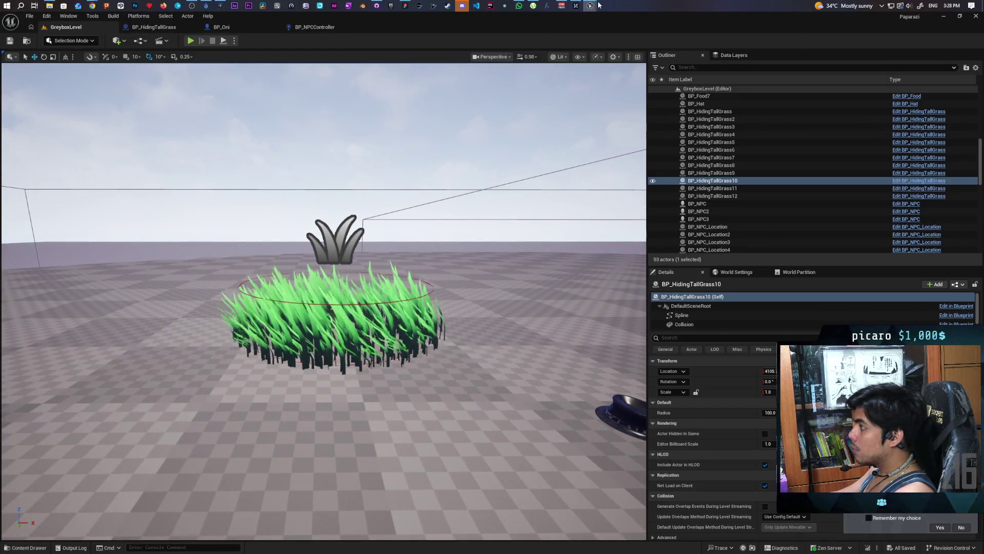
mouse_move(595, 5)
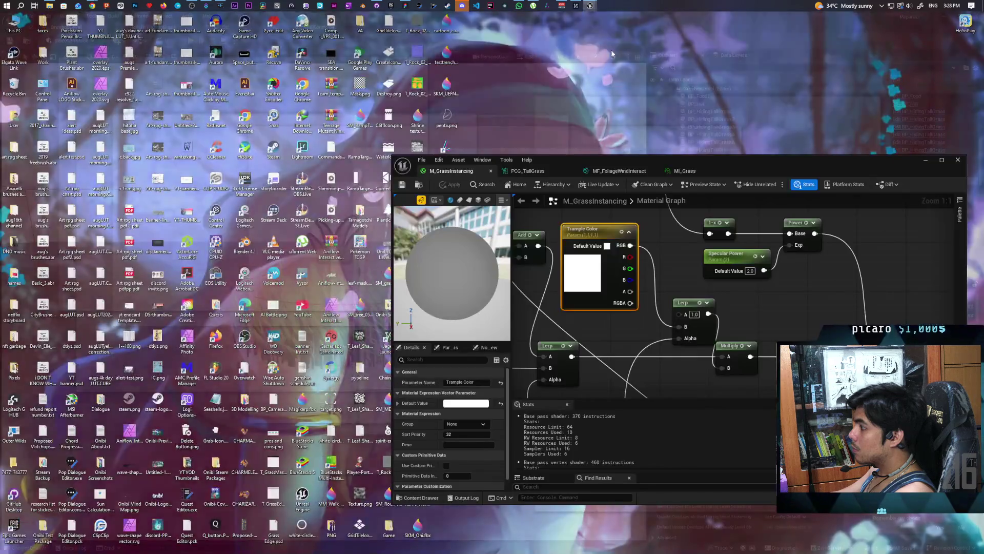
click(610, 41)
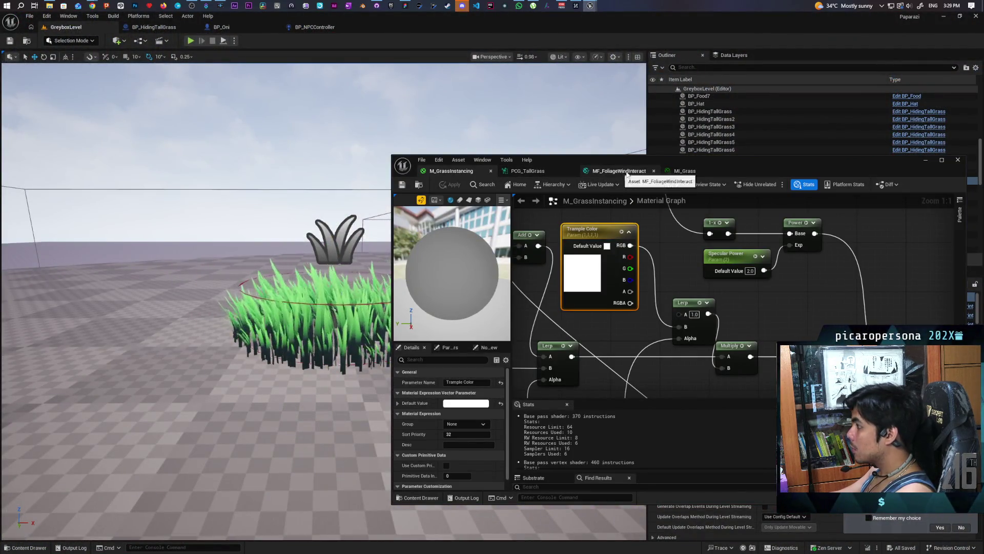
- Wire Trample Color into the Lerp's A input in M_GrassInstancing and tidy the node layout
click(687, 173)
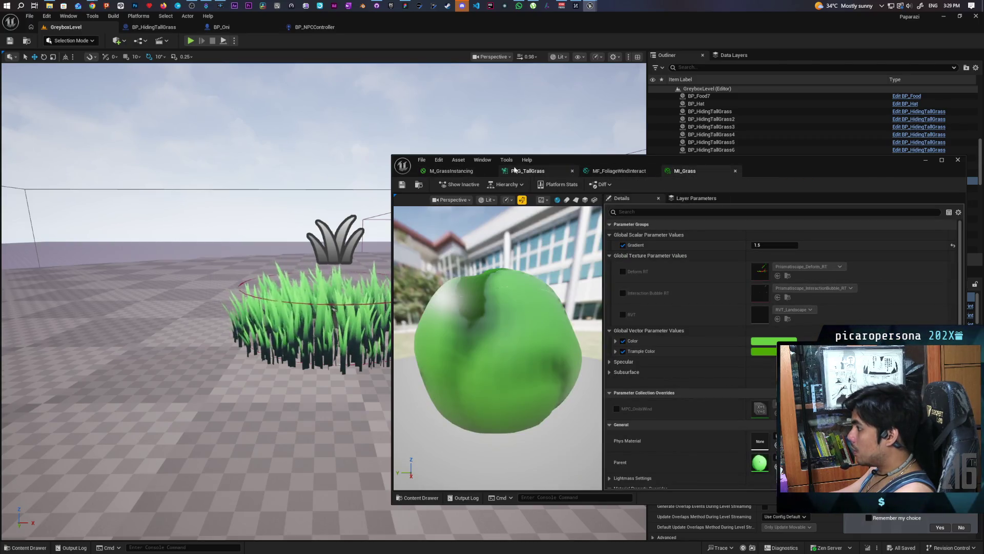
click(451, 171)
scroll(732, 297, down, 5)
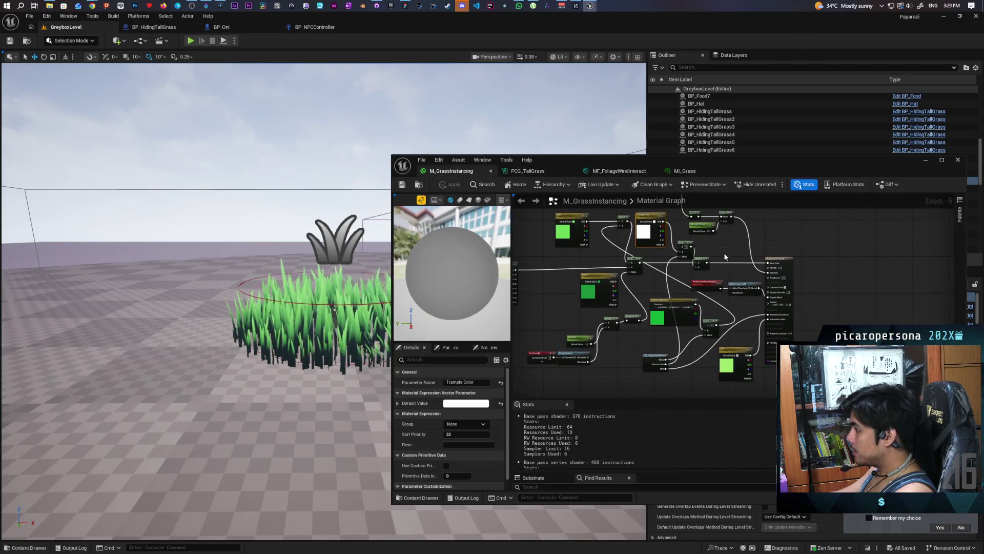
scroll(725, 257, up, 4)
drag(665, 241, 712, 303)
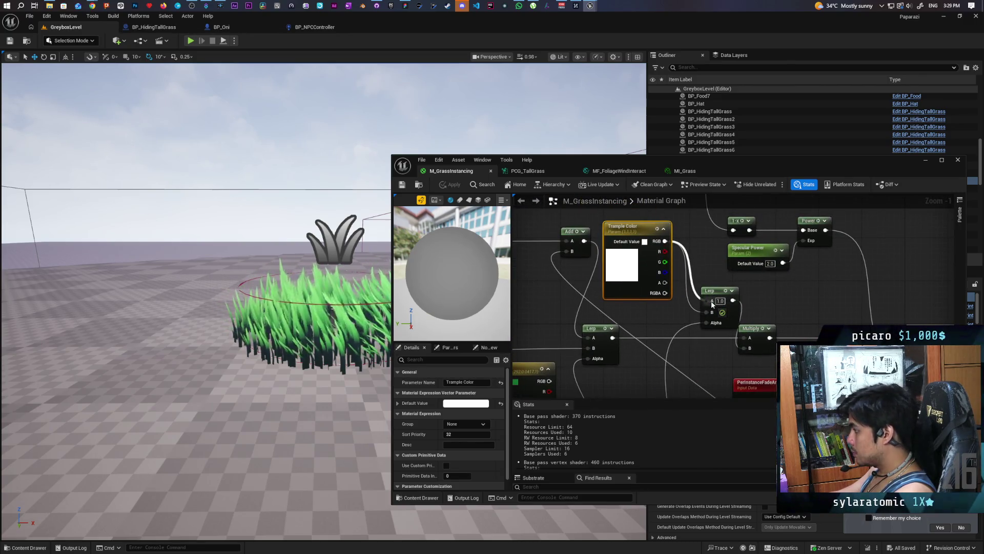
click(686, 230)
mouse_move(685, 230)
mouse_down()
mouse_move(698, 315)
mouse_move(647, 263)
mouse_move(639, 233)
mouse_up()
mouse_move(658, 349)
mouse_down()
mouse_move(670, 284)
mouse_move(651, 295)
mouse_move(643, 325)
mouse_up()
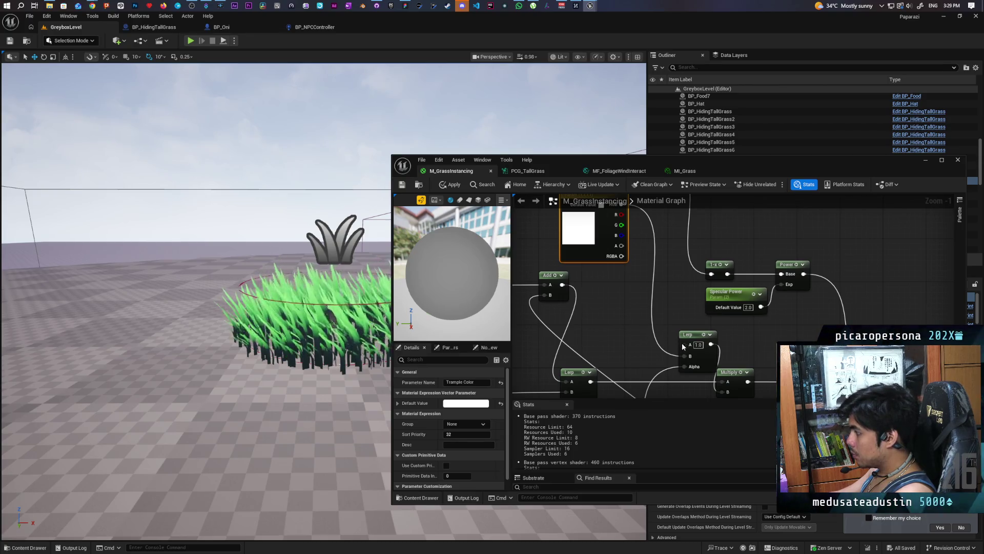
- Add a Trample Preview Static Switch Parameter beside the Lerp, with Trample Color feeding True
right_click(621, 334)
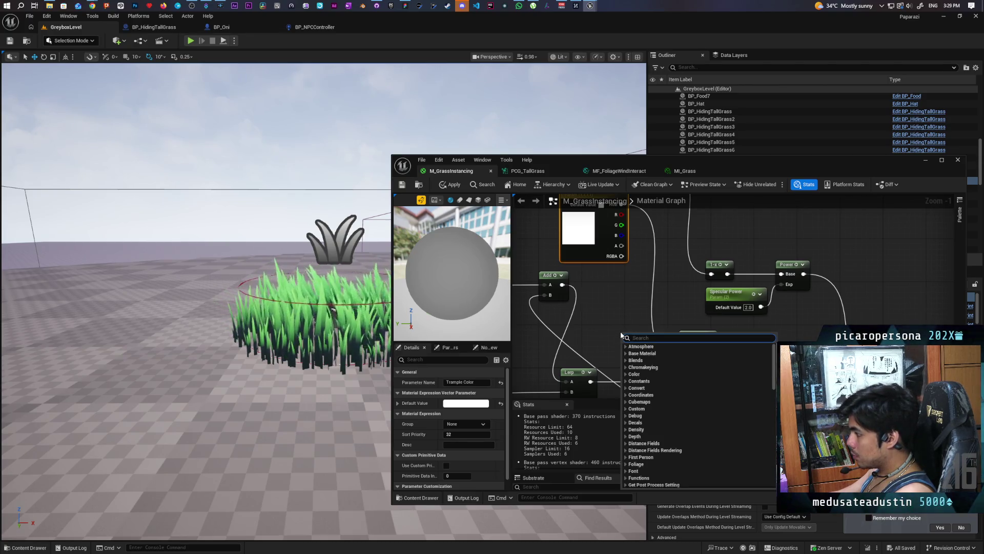
text(static swi)
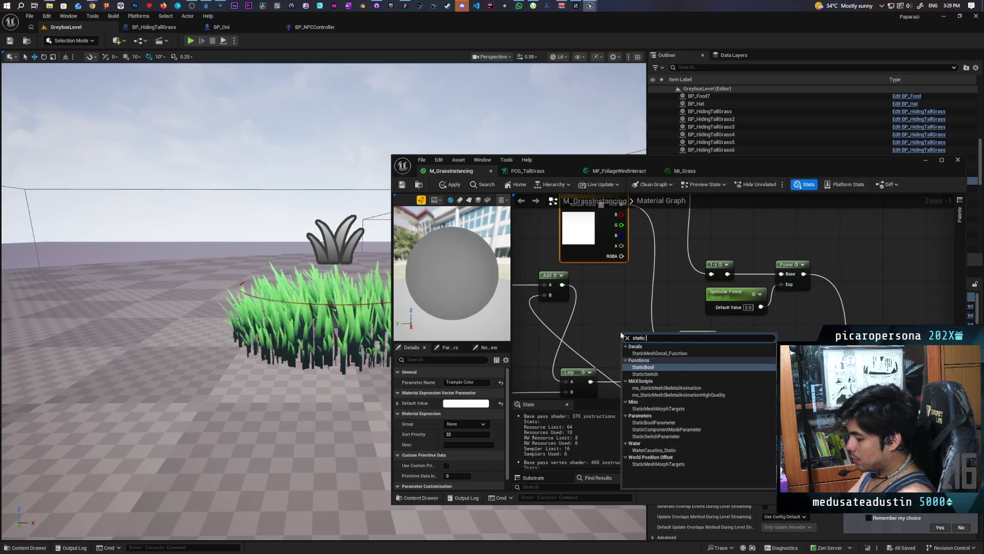
key(Down)
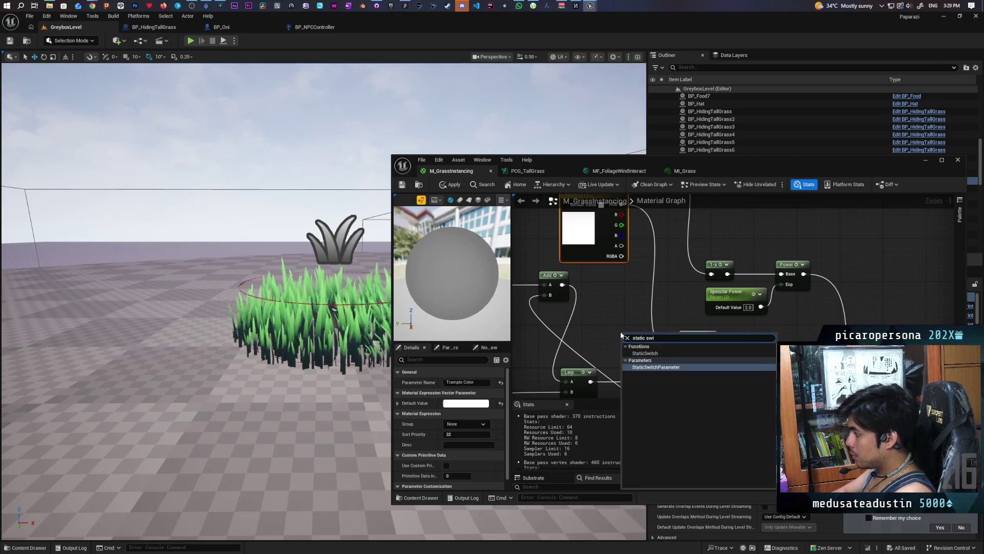
key(Return)
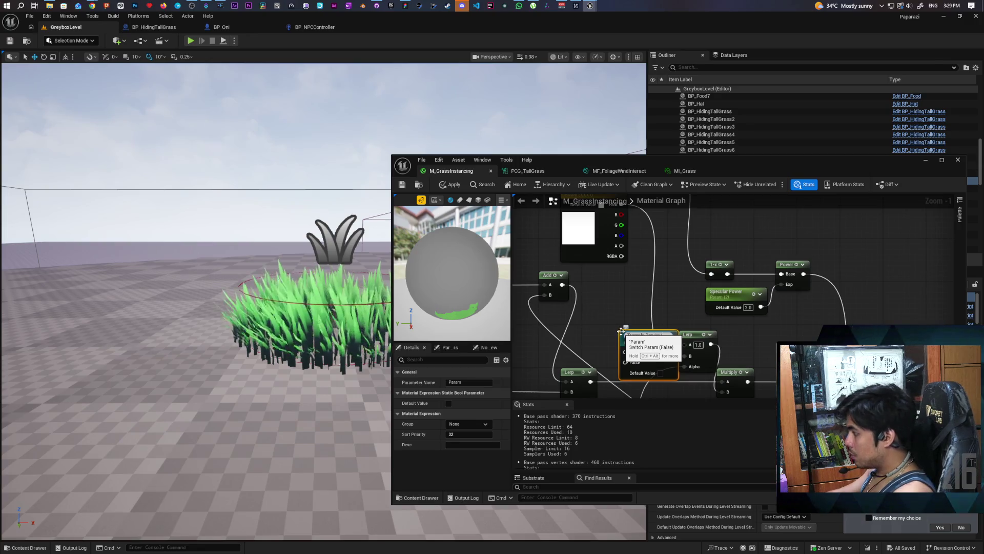
mouse_move(638, 340)
mouse_down()
mouse_move(622, 303)
mouse_move(687, 333)
mouse_move(685, 356)
mouse_up()
mouse_move(620, 264)
mouse_down()
mouse_move(608, 371)
mouse_move(674, 276)
mouse_up()
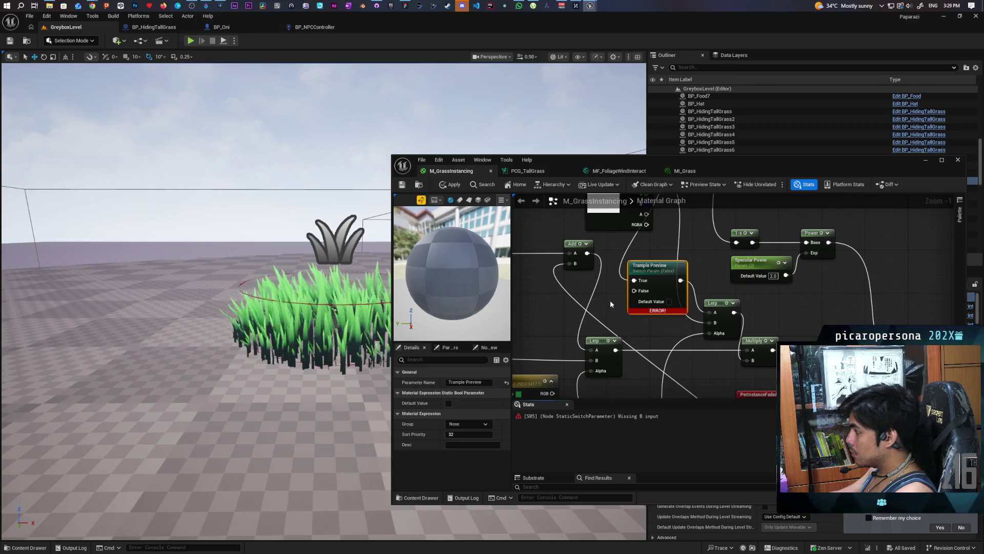
- Feed a constant 1.0 into the switch's False input and apply the material
click(539, 294)
drag(577, 307, 634, 290)
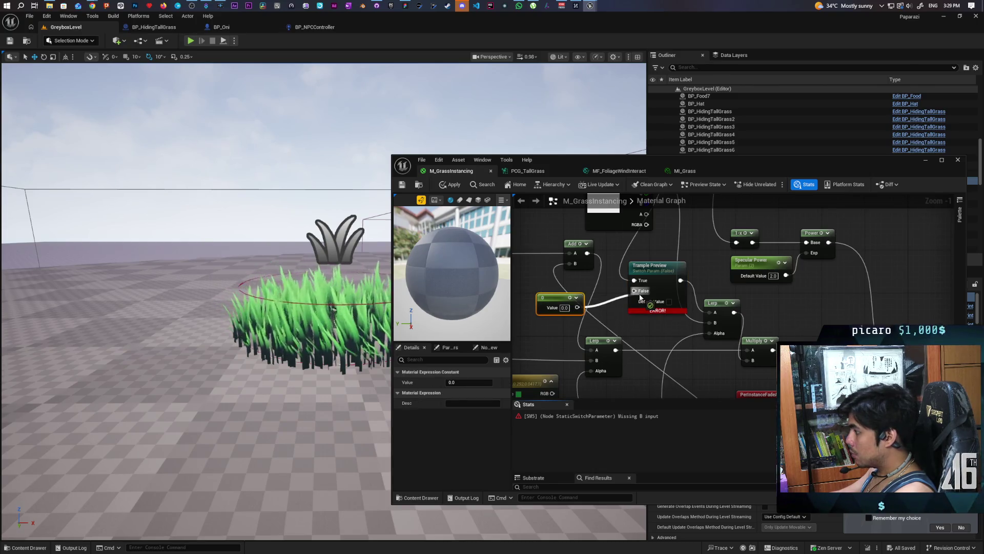
text(1)
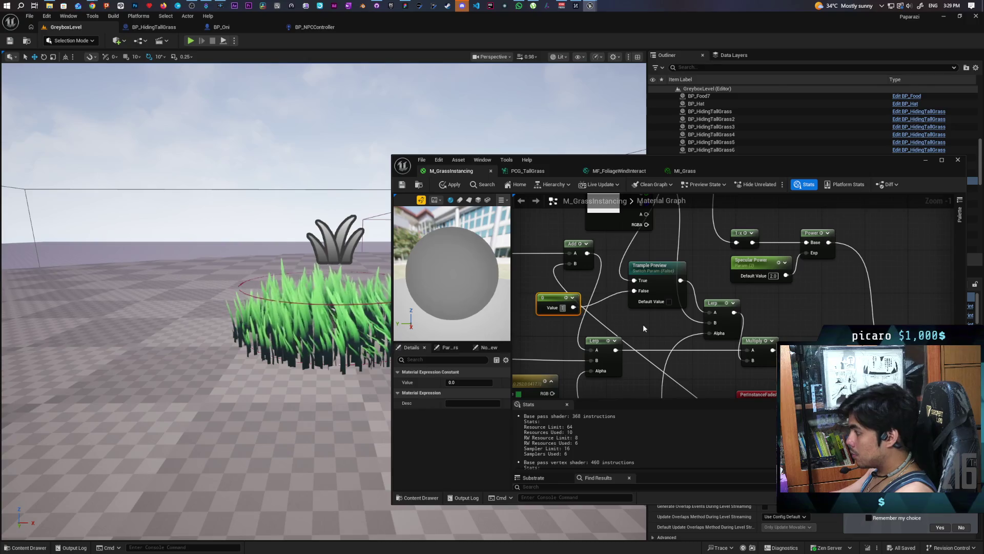
click(643, 324)
click(575, 321)
drag(574, 321, 579, 314)
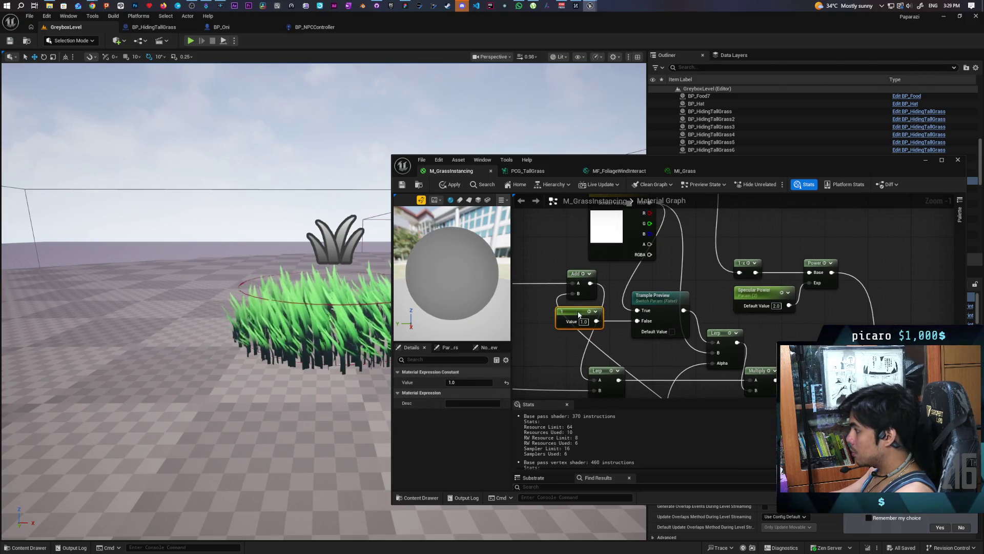
click(403, 186)
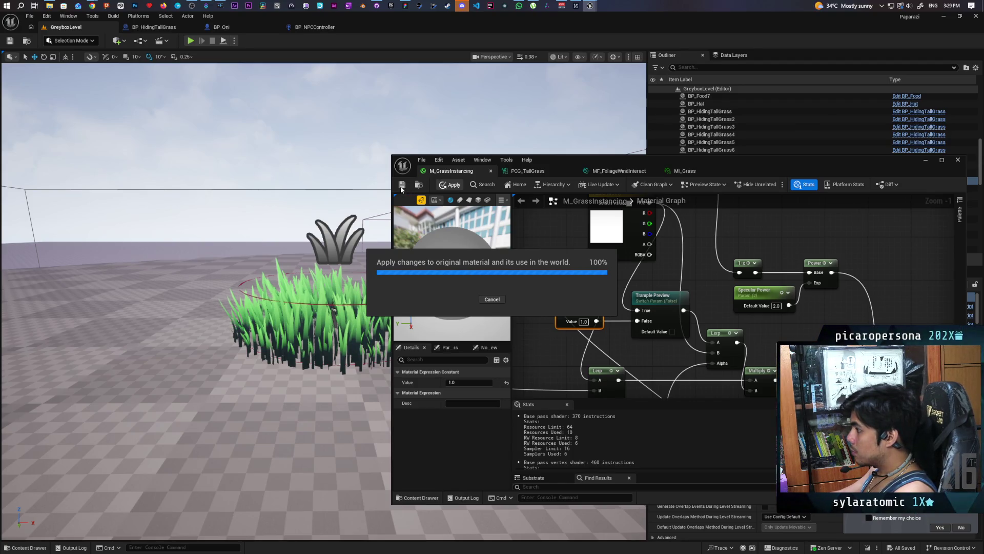
- Override Trample Preview in MI_Grass, preview the trample tint on the grass, then switch it off
click(685, 171)
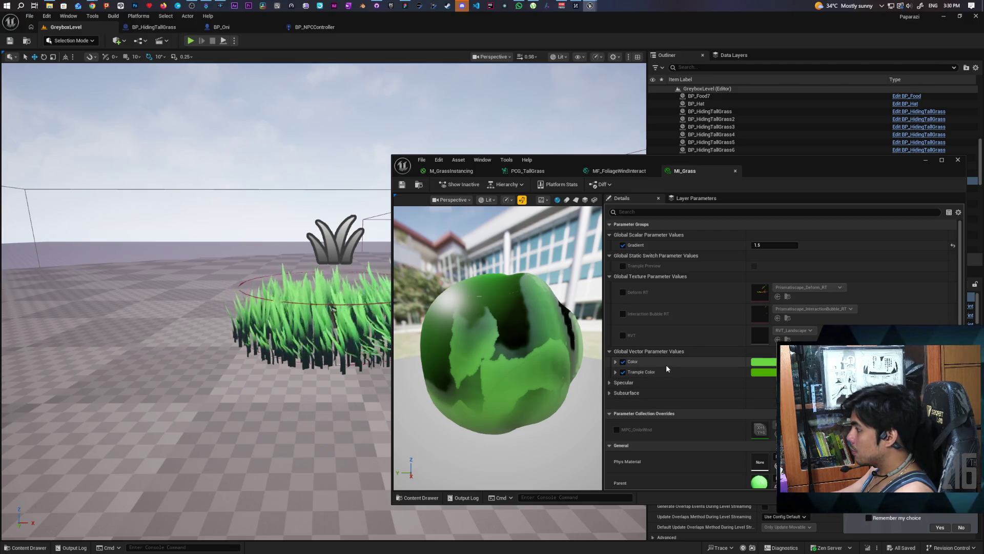
click(623, 266)
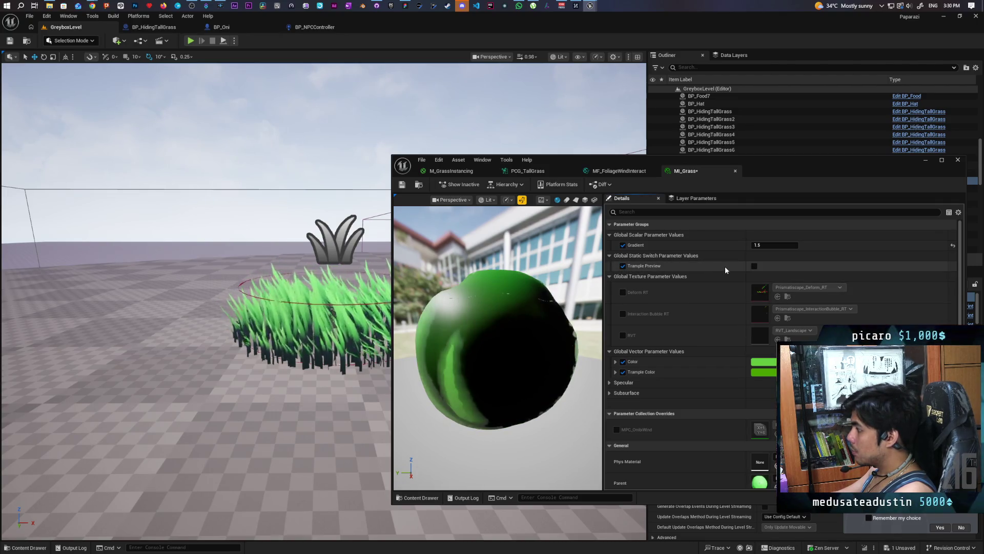
click(752, 266)
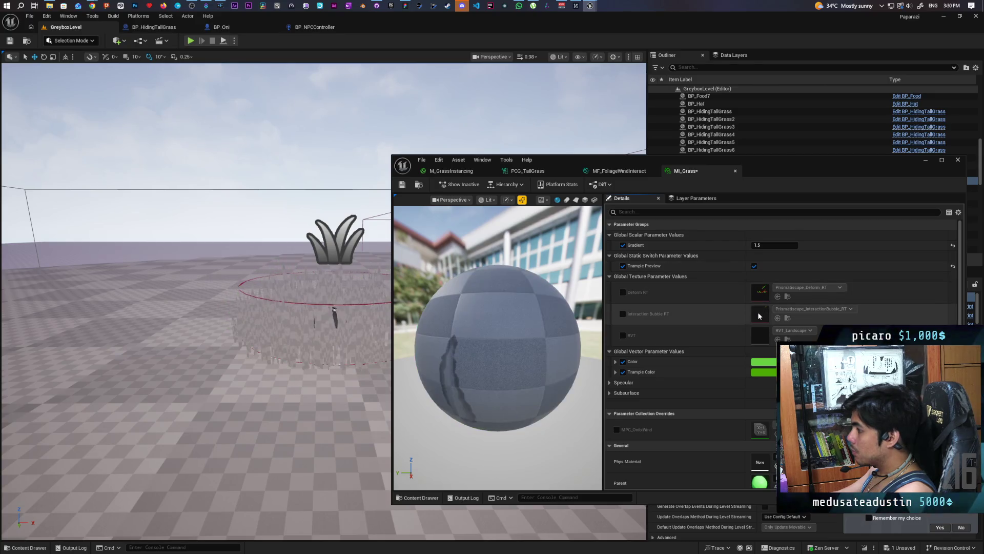
mouse_move(321, 399)
mouse_down()
mouse_move(321, 436)
mouse_move(328, 369)
mouse_move(335, 397)
mouse_up()
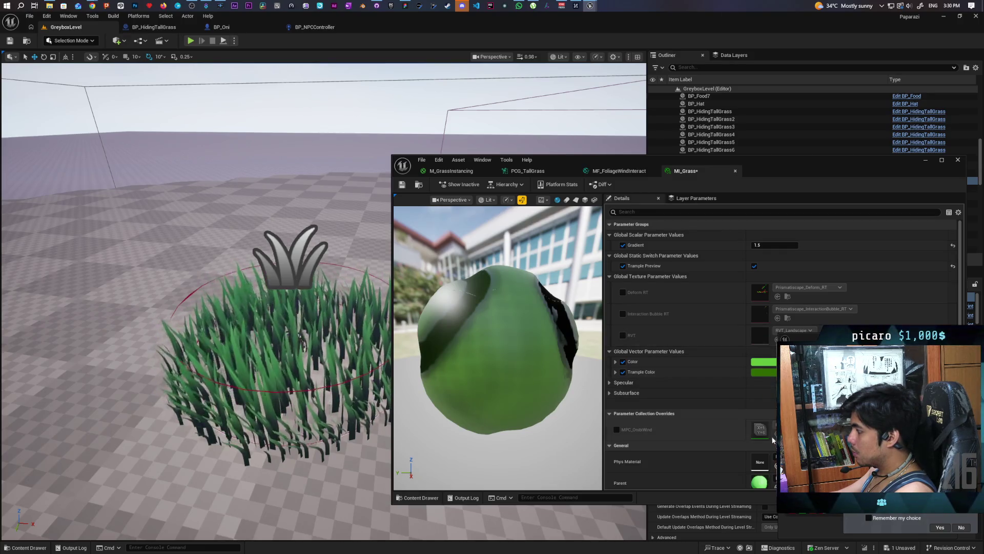
click(764, 362)
key(Escape)
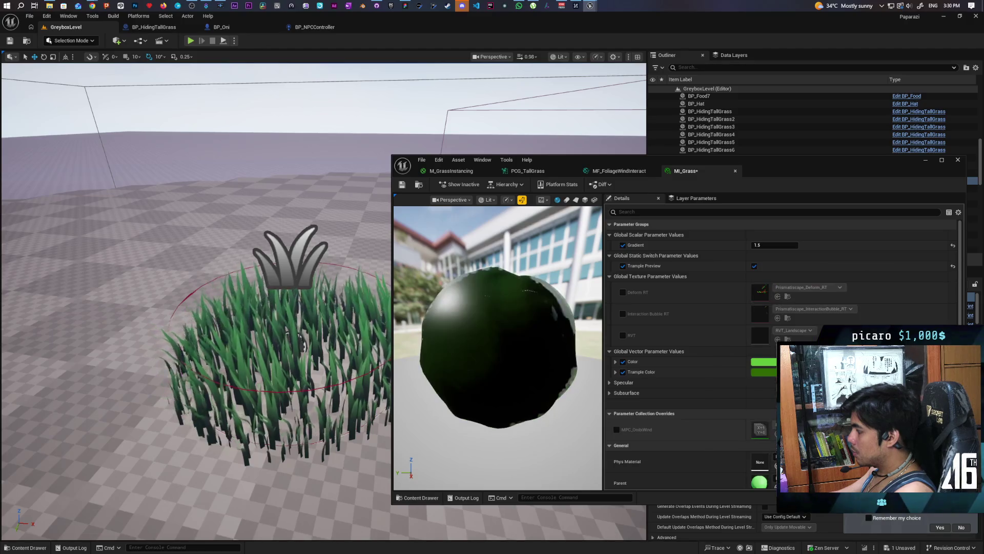
click(754, 266)
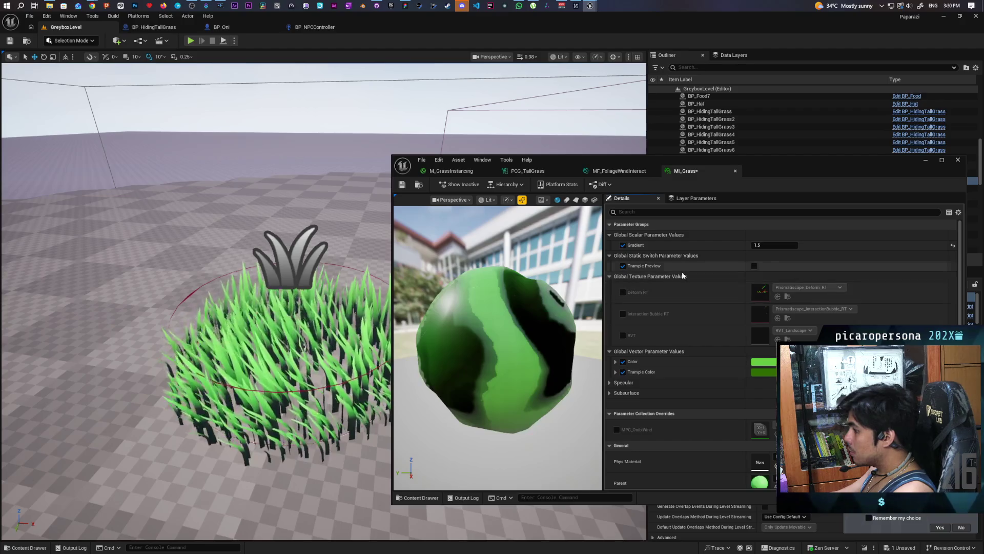
- Save MI_Grass and start a playtest of GreyboxLevel
click(401, 185)
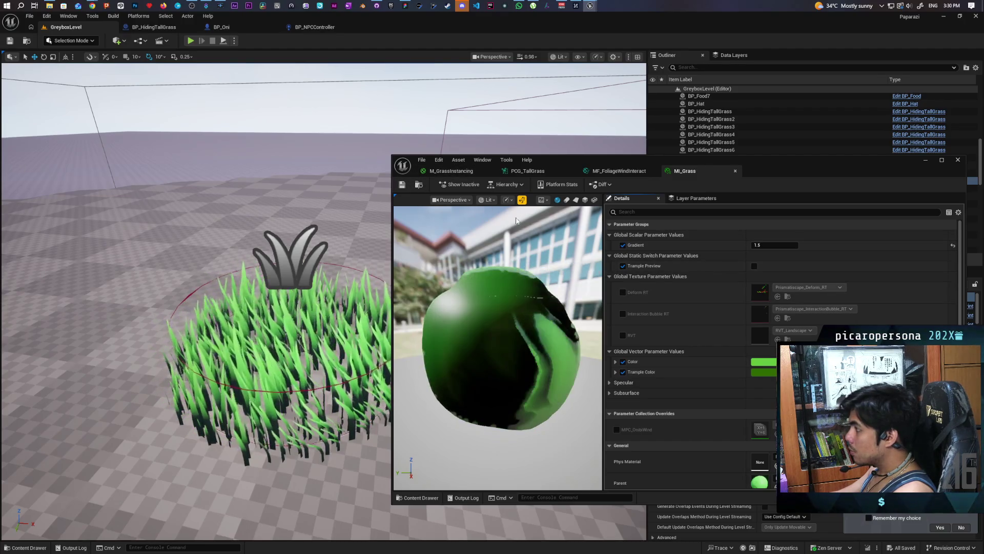
click(926, 159)
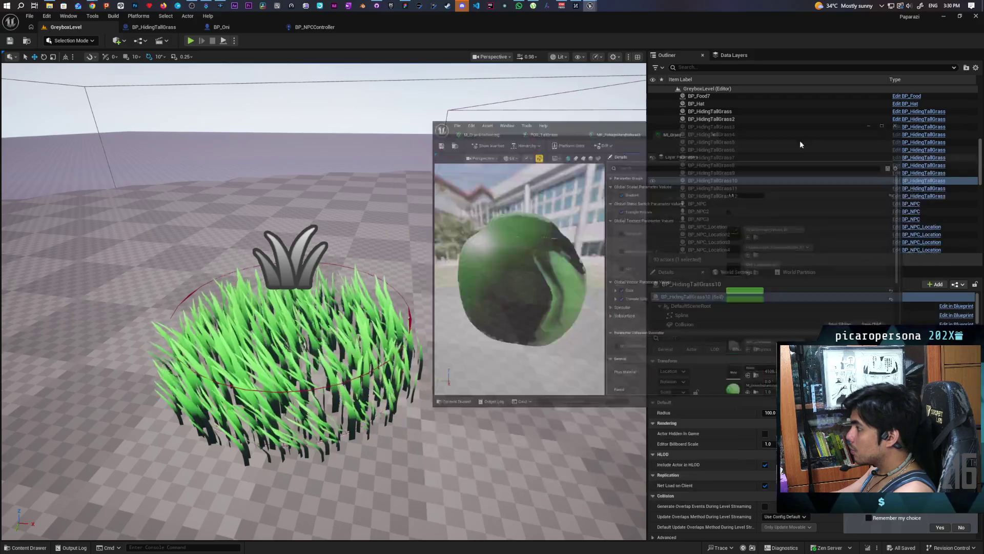
key(alt+p)
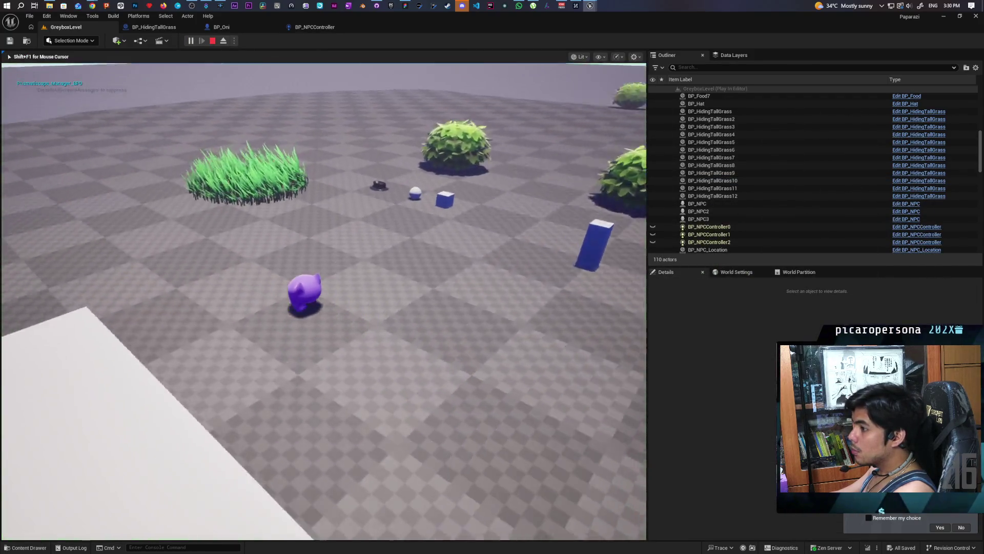
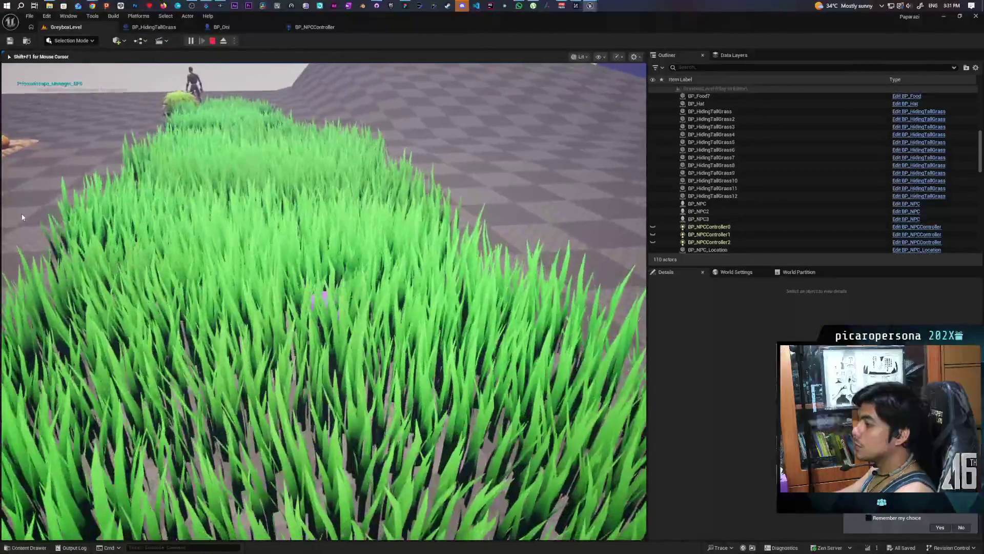
- End Play In Editor and jump to the Move To And Remember node from the runtime error
key(Escape)
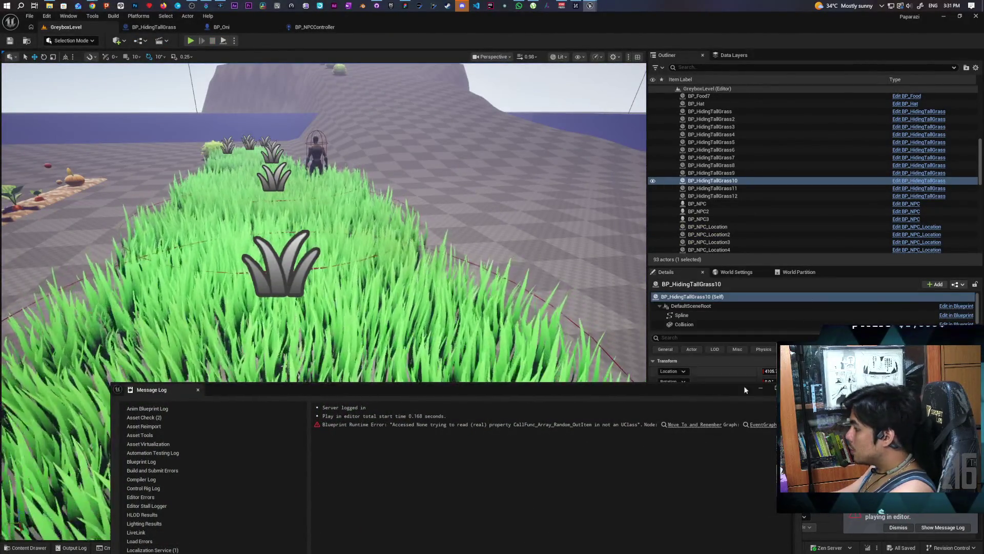
click(692, 426)
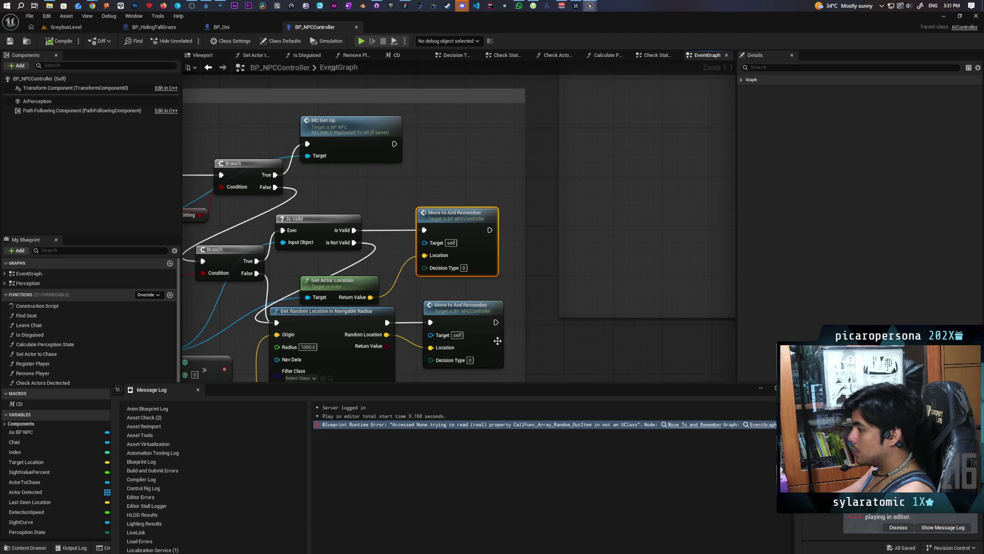
- Inspect the RANDOM node's wiring and nudge the Get Actor Location node slightly higher
mouse_move(405, 304)
mouse_down()
mouse_move(610, 287)
mouse_move(628, 236)
mouse_move(662, 217)
mouse_up()
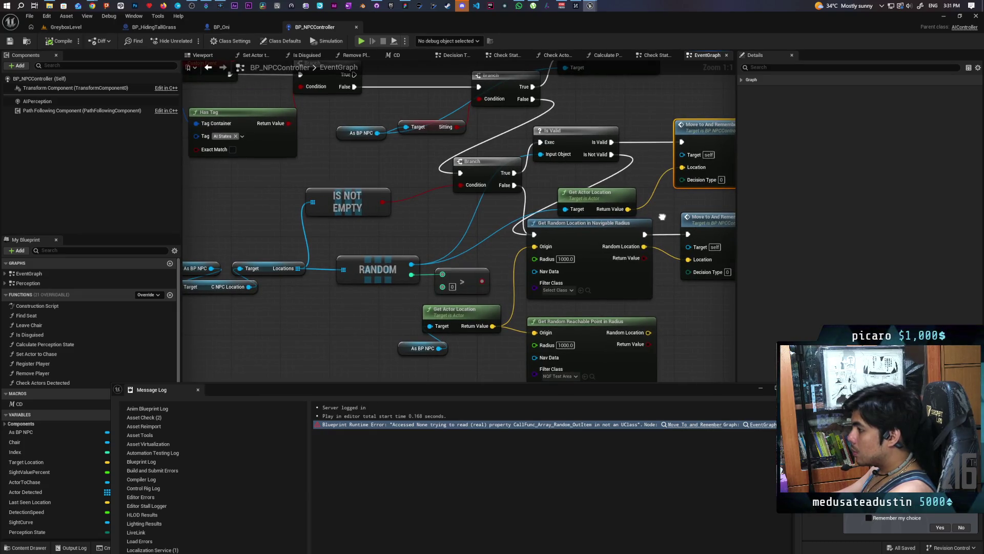
drag(663, 217, 651, 232)
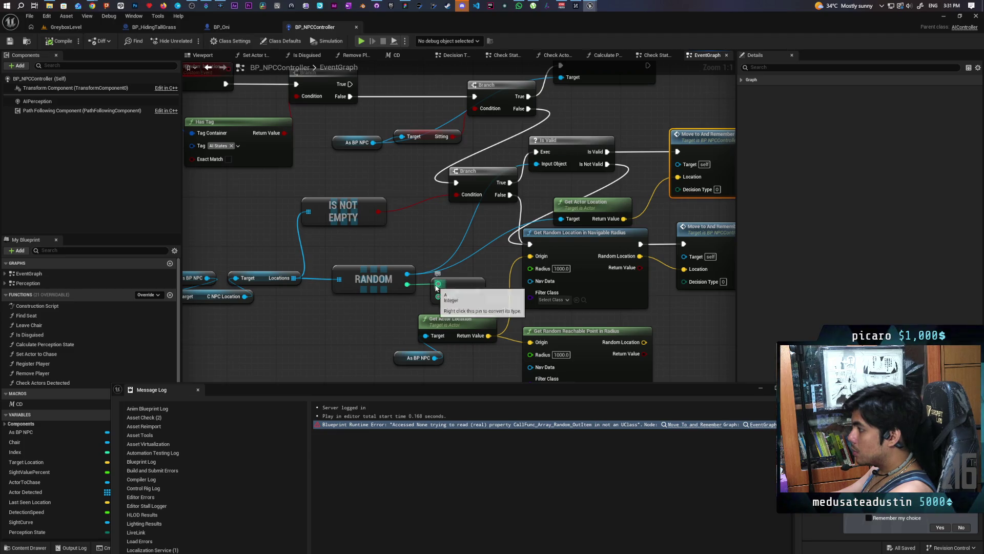
mouse_move(440, 238)
mouse_down()
mouse_move(408, 236)
mouse_move(438, 240)
mouse_up()
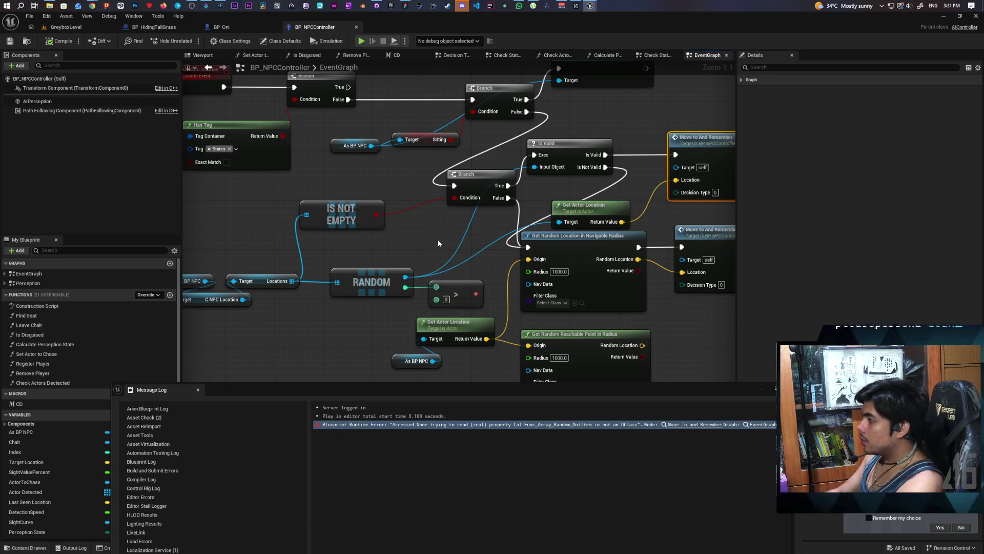
drag(613, 207, 610, 201)
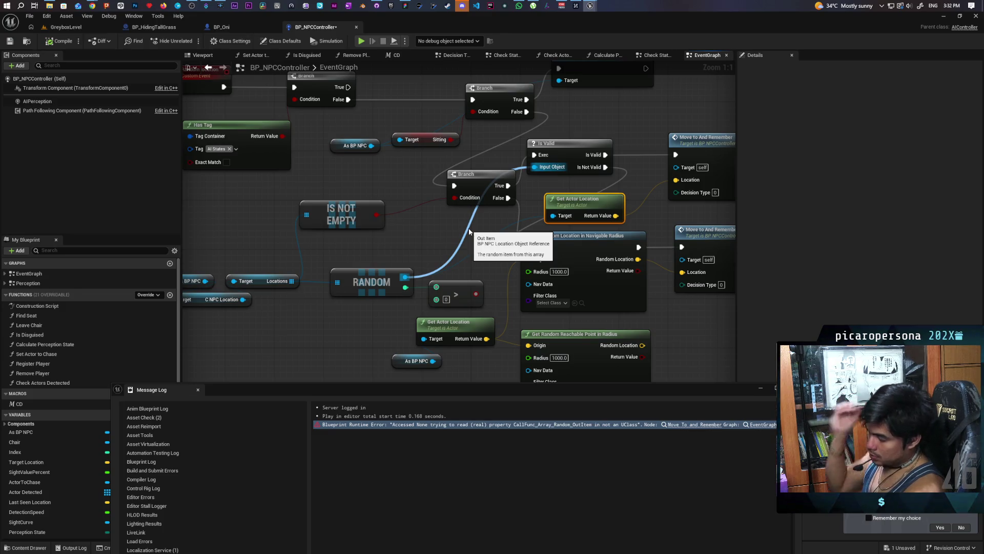
mouse_move(431, 234)
mouse_down()
mouse_move(546, 237)
mouse_move(454, 236)
mouse_move(396, 270)
mouse_move(454, 264)
mouse_up()
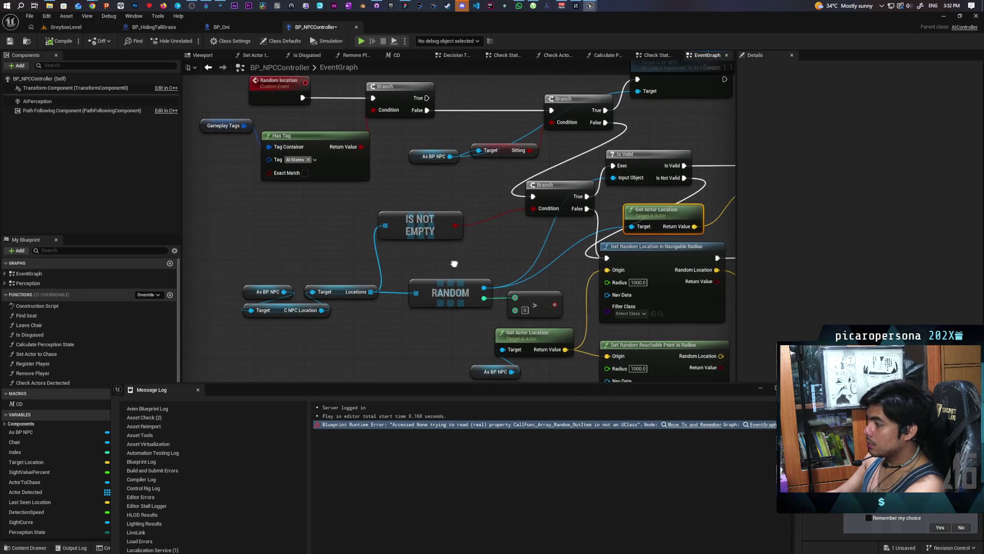
- Marquee-select all nodes inside the Random Location comment group
scroll(426, 263, down, 5)
scroll(426, 263, down, 1)
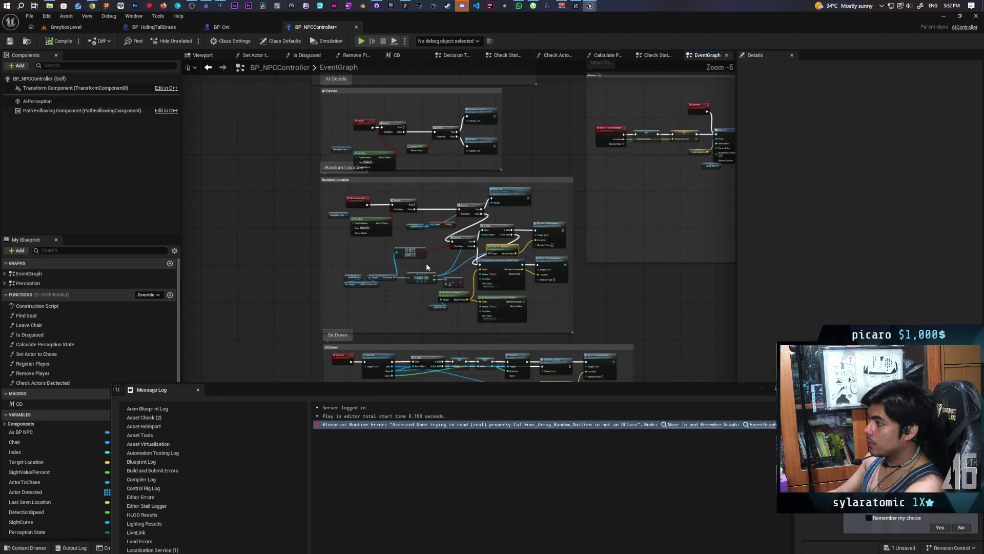
scroll(427, 263, up, 2)
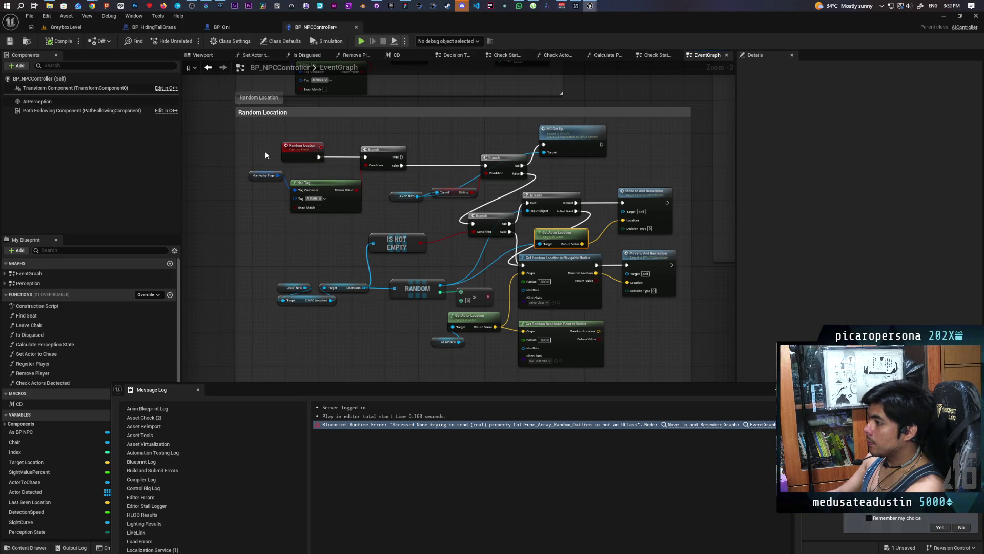
mouse_move(252, 126)
mouse_down()
mouse_move(528, 264)
mouse_move(635, 339)
mouse_move(650, 362)
mouse_up()
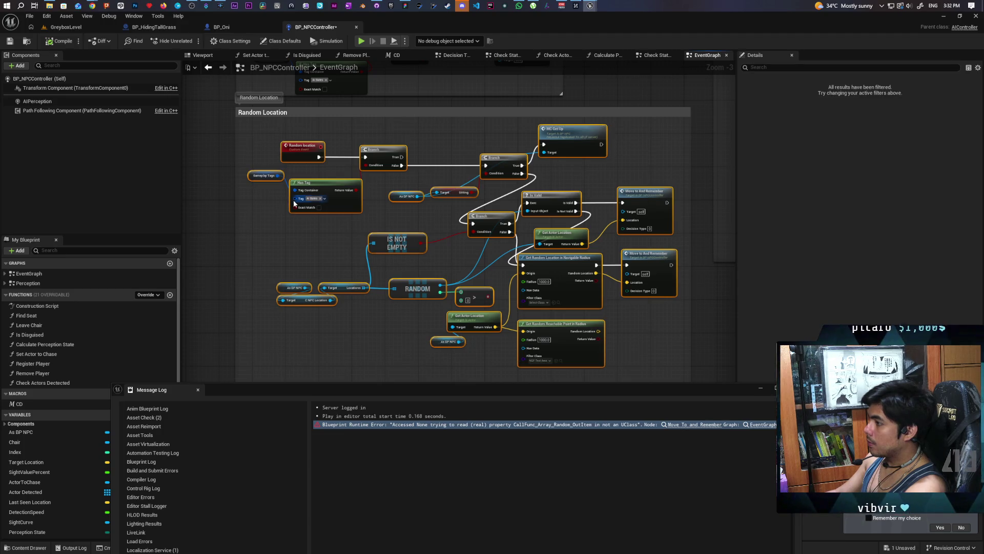
- Collapse the selected Random Location nodes to a function, close the Message Log, then undo
right_click(300, 152)
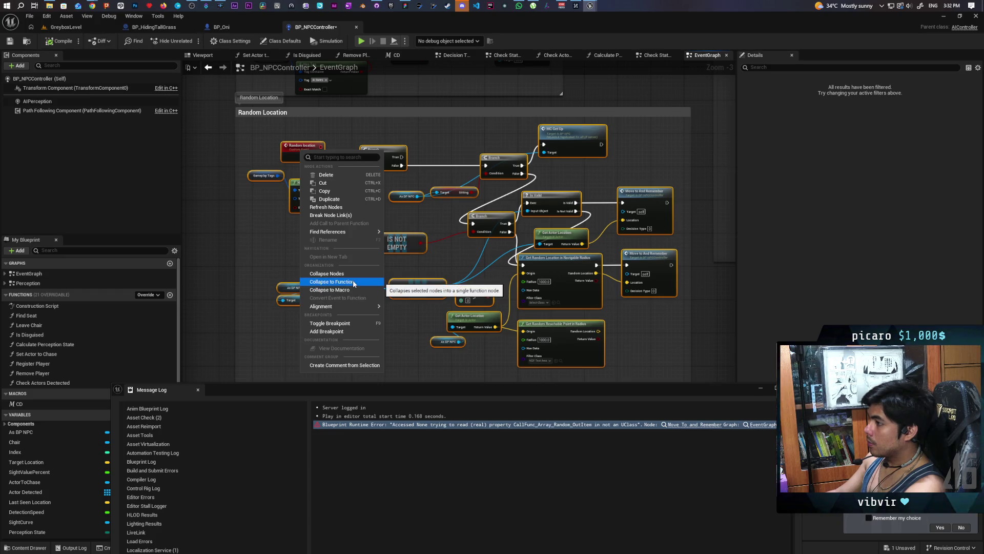
click(354, 283)
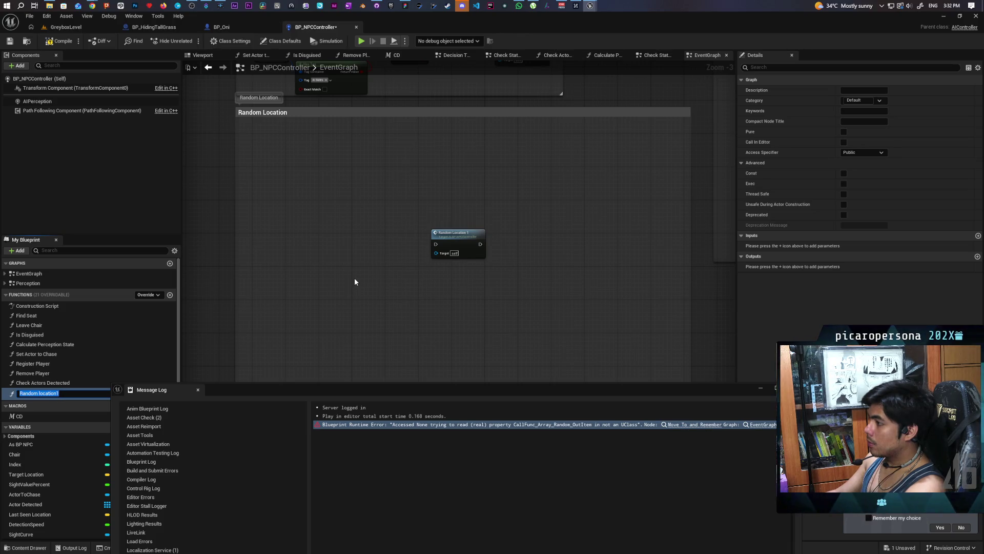
key(Return)
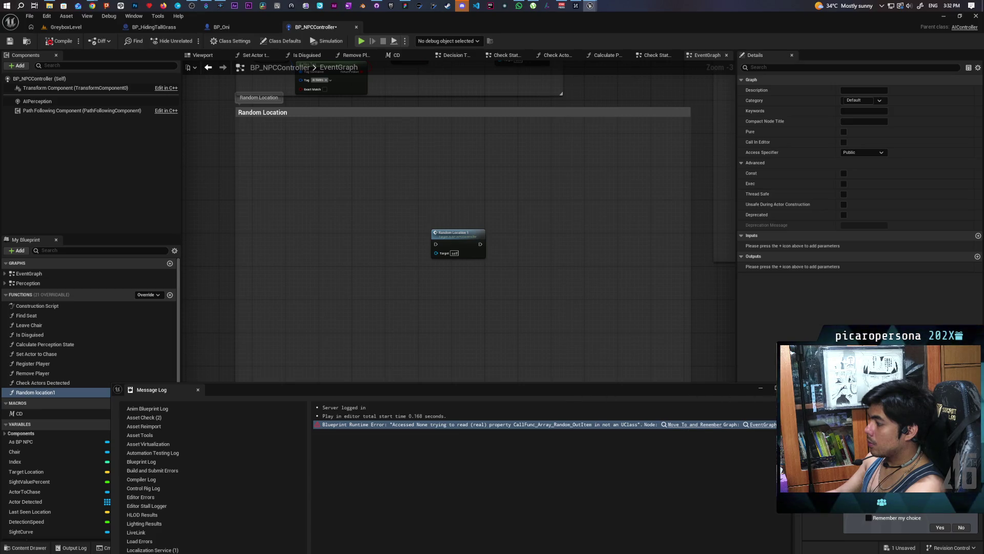
click(645, 372)
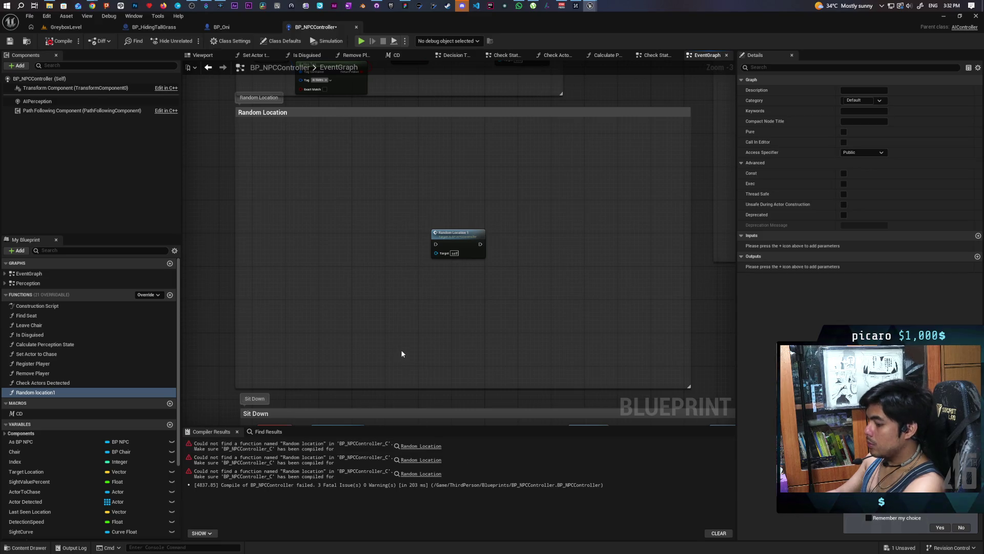
key(ctrl+z)
- Collapse the nodes to a function again, open its graph, and undo once more
click(290, 155)
right_click(295, 157)
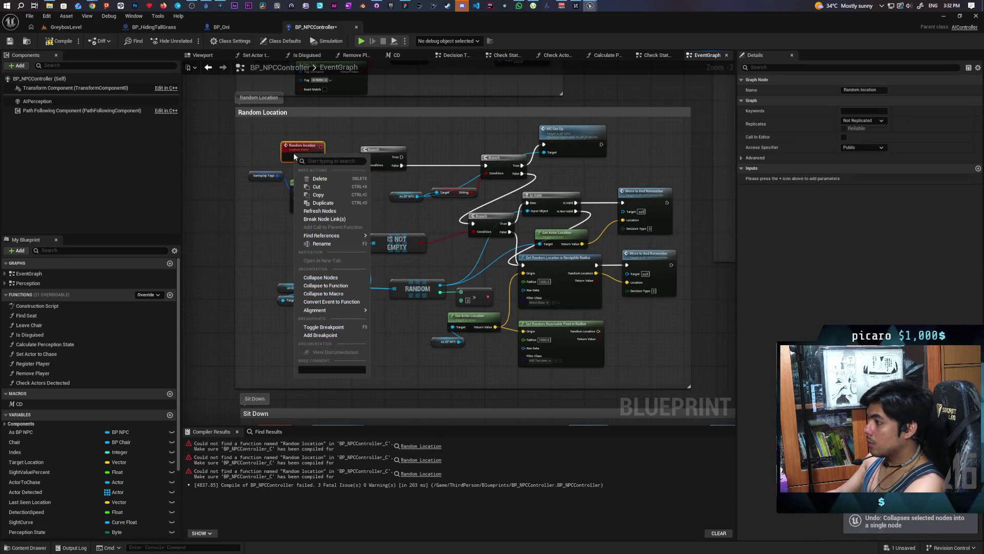
click(340, 286)
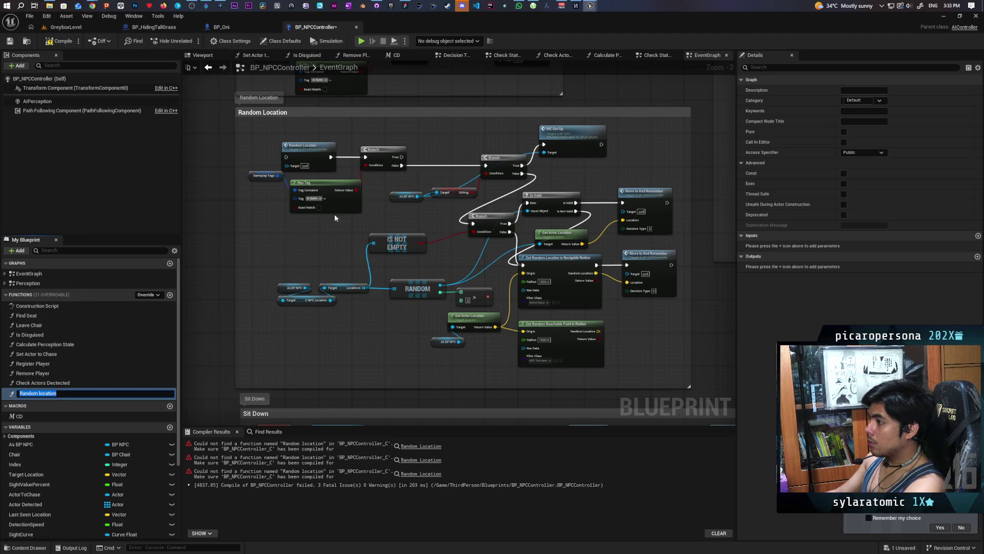
double_click(311, 156)
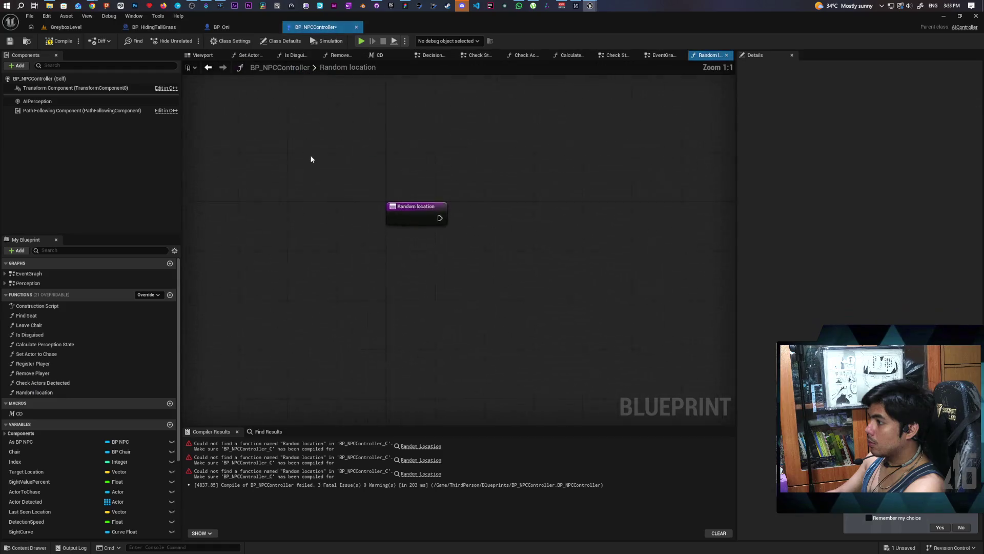
key(ctrl+z)
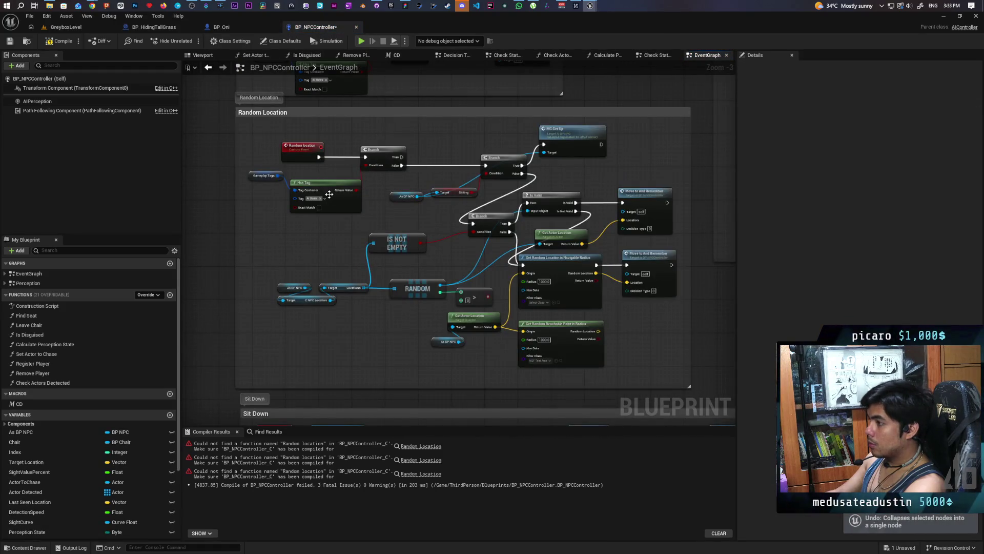
- Convert the Random location custom event into a function using Convert Event to Function
key(ctrl+z)
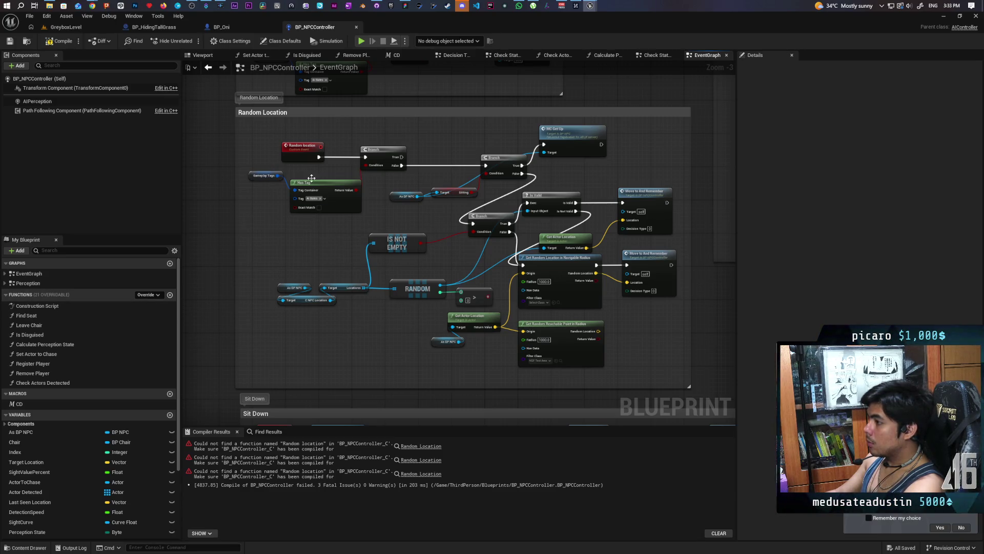
click(302, 149)
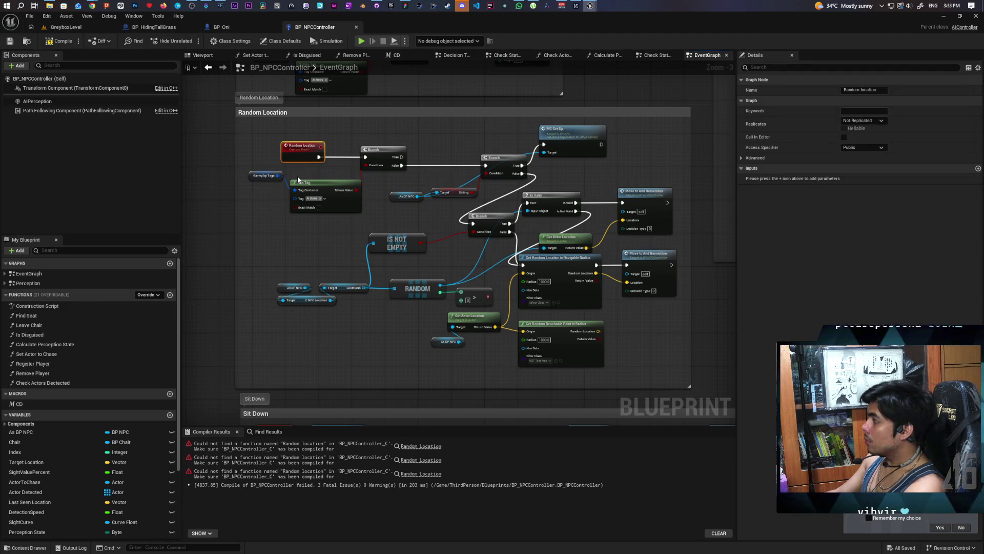
click(263, 133)
mouse_move(327, 178)
mouse_down()
mouse_move(610, 364)
mouse_move(643, 365)
mouse_move(638, 352)
mouse_up()
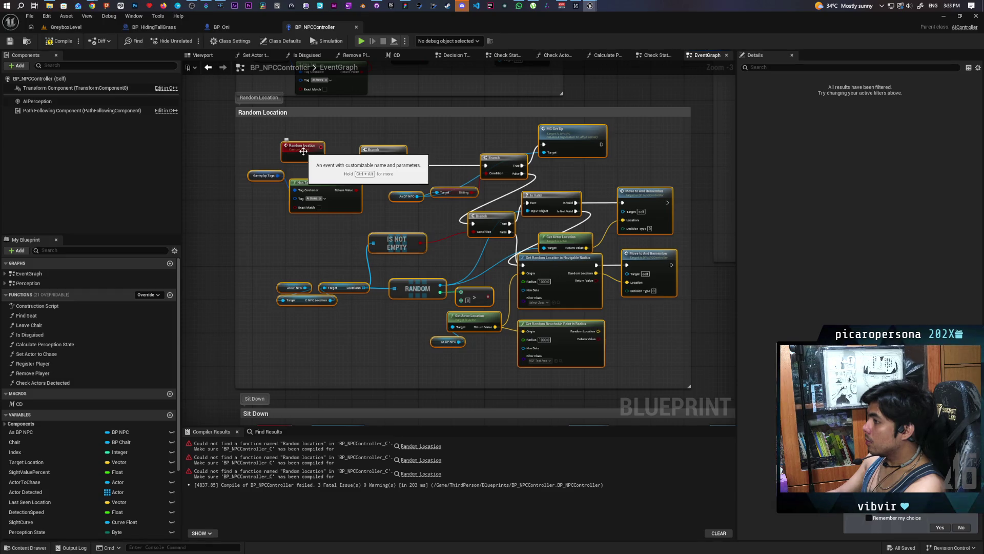
right_click(304, 153)
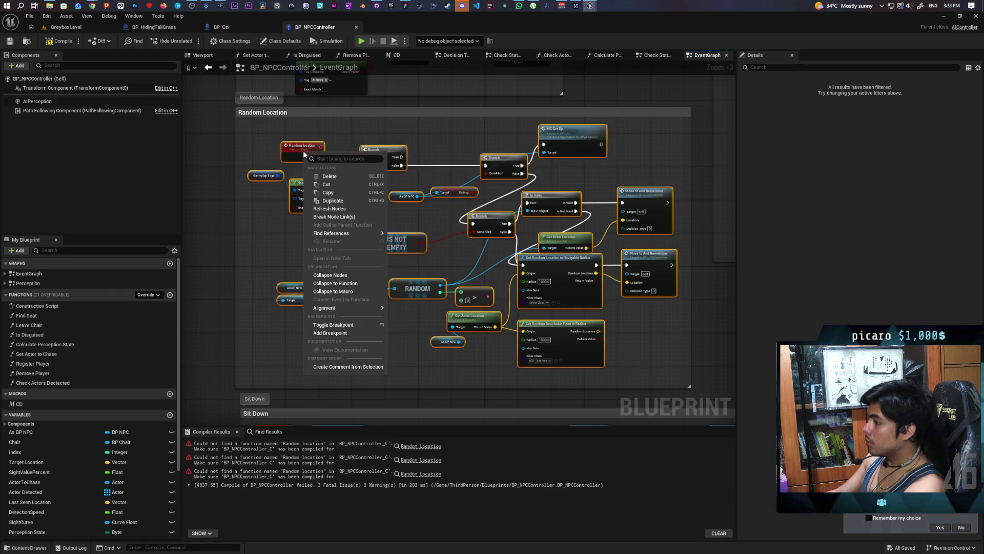
click(302, 152)
right_click(298, 150)
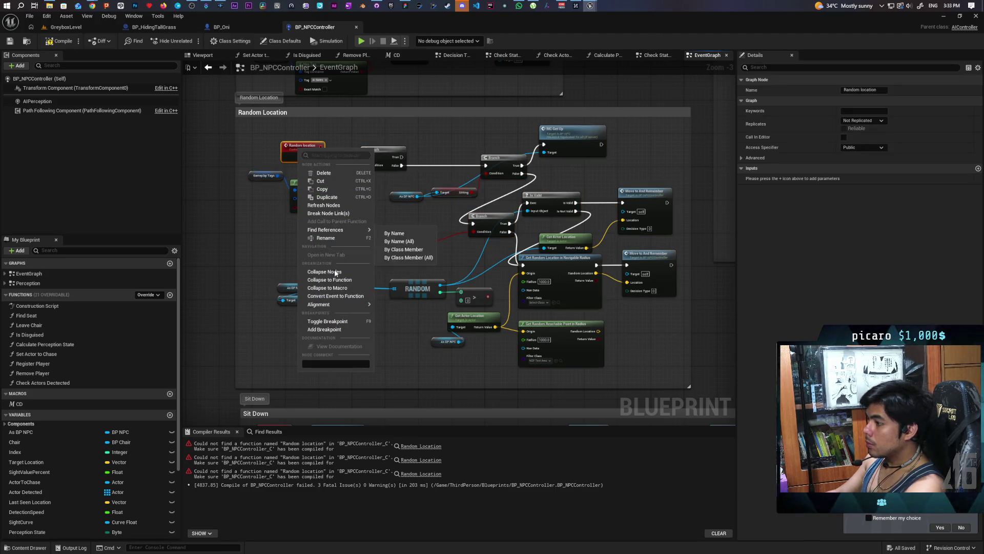
click(343, 297)
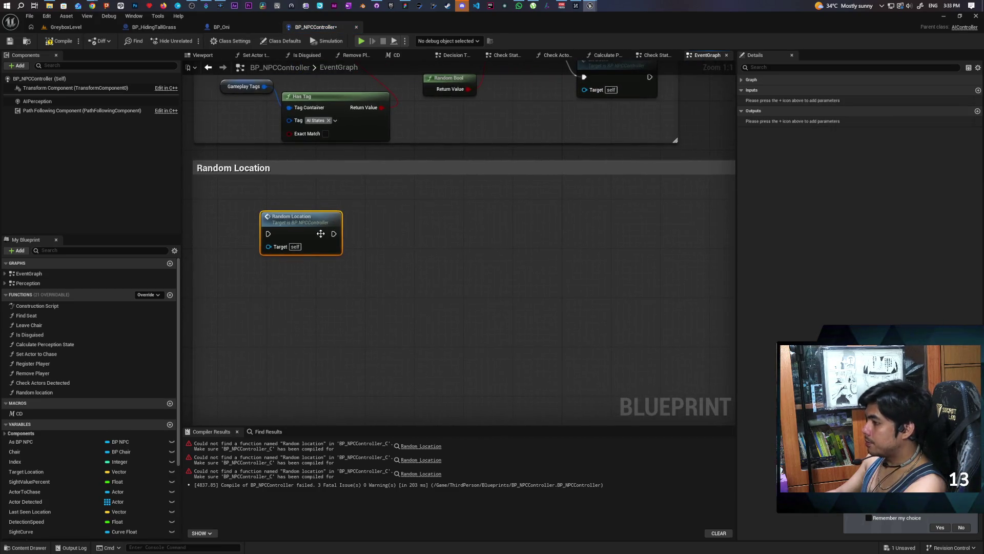
- In the Random location function, promote RANDOM's output to a local variable named 'target'
double_click(298, 226)
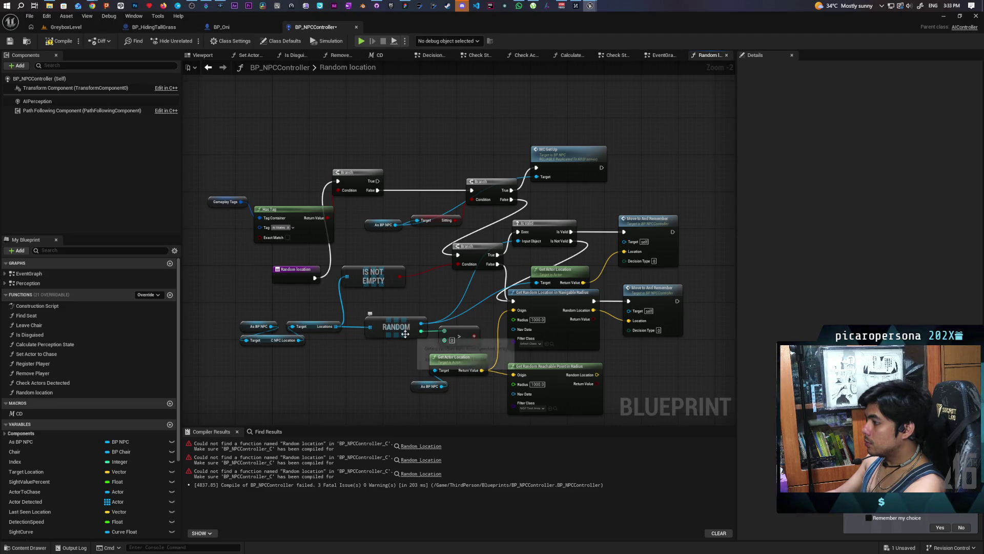
drag(421, 323, 440, 304)
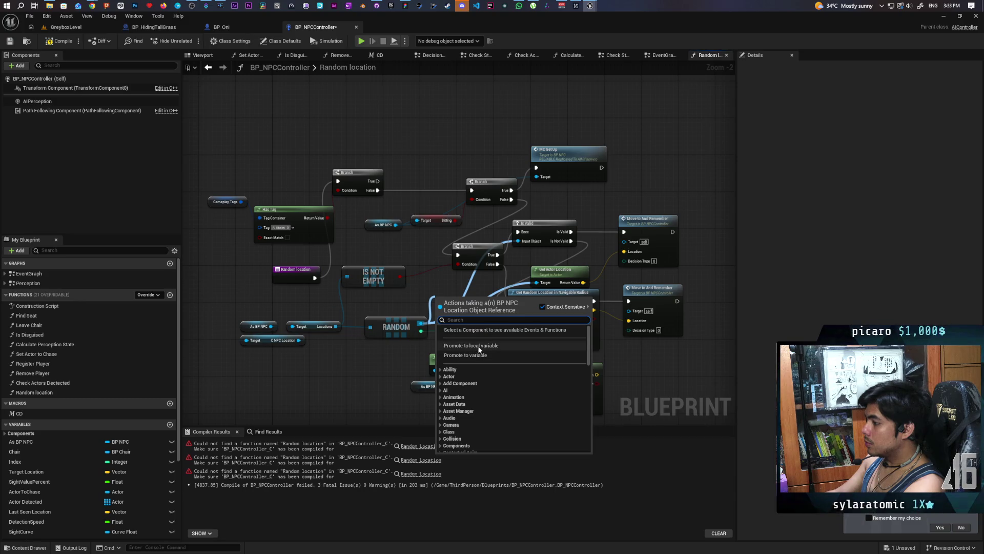
click(471, 345)
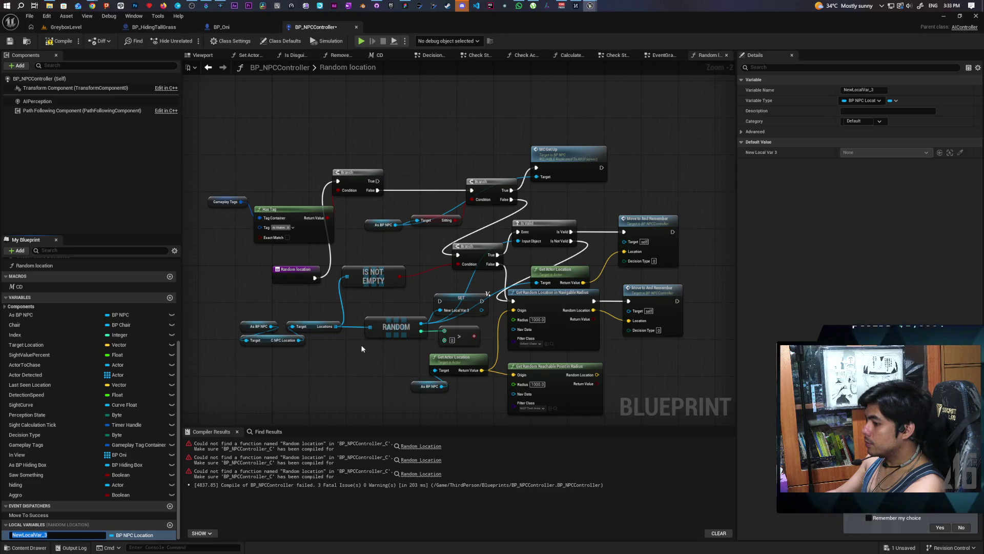
text(target)
key(Return)
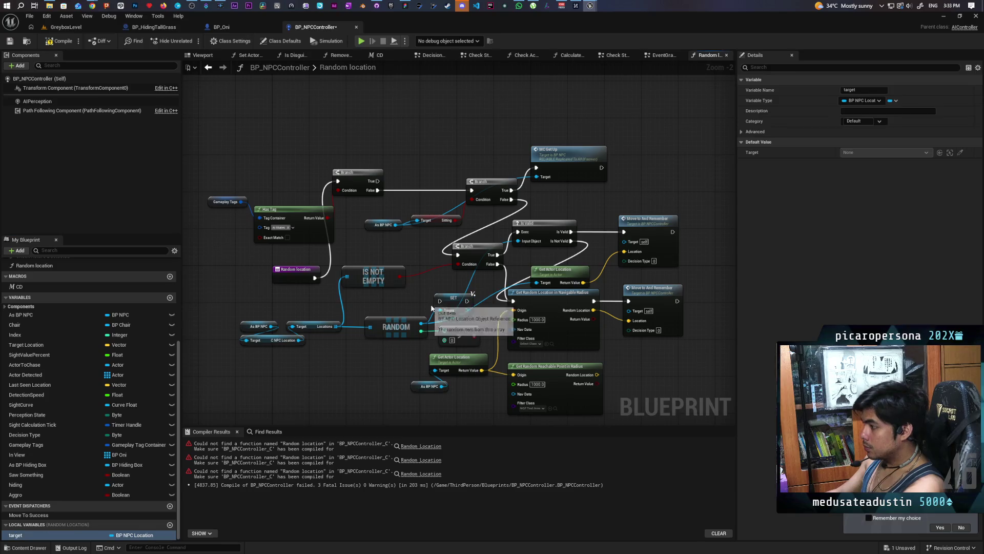
- Wire target into Get Actor Location's Target input, tidy the nodes, and compile and save
drag(480, 254, 413, 251)
mouse_move(448, 296)
mouse_down()
mouse_move(463, 236)
mouse_move(442, 248)
mouse_move(507, 246)
mouse_move(518, 232)
mouse_move(532, 276)
mouse_up()
key(ctrl+z)
drag(481, 245, 539, 284)
drag(462, 232, 470, 245)
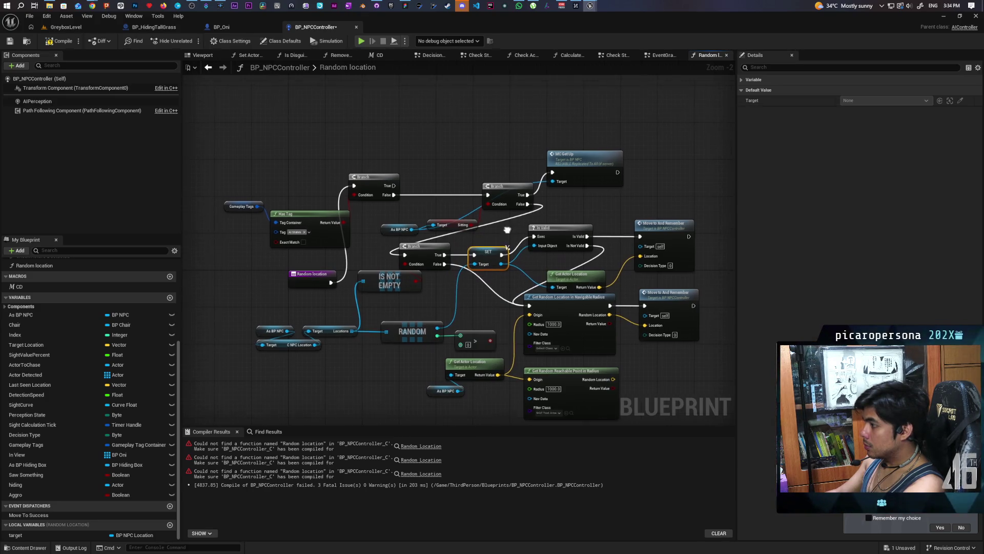
key(ctrl+s)
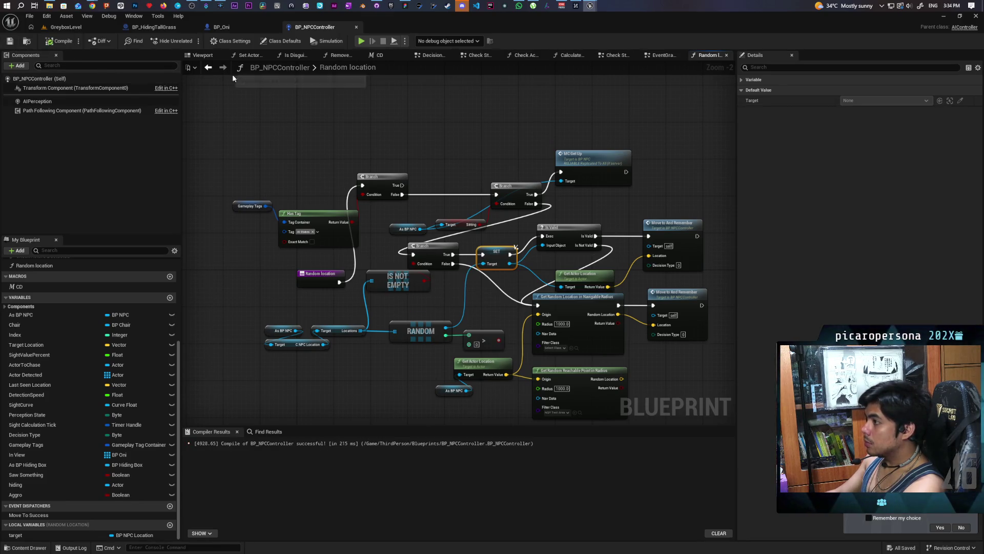
- Comment the Random Location call node 'Collapsed to functions cuz a local var is needed'
click(661, 56)
scroll(410, 226, down, 4)
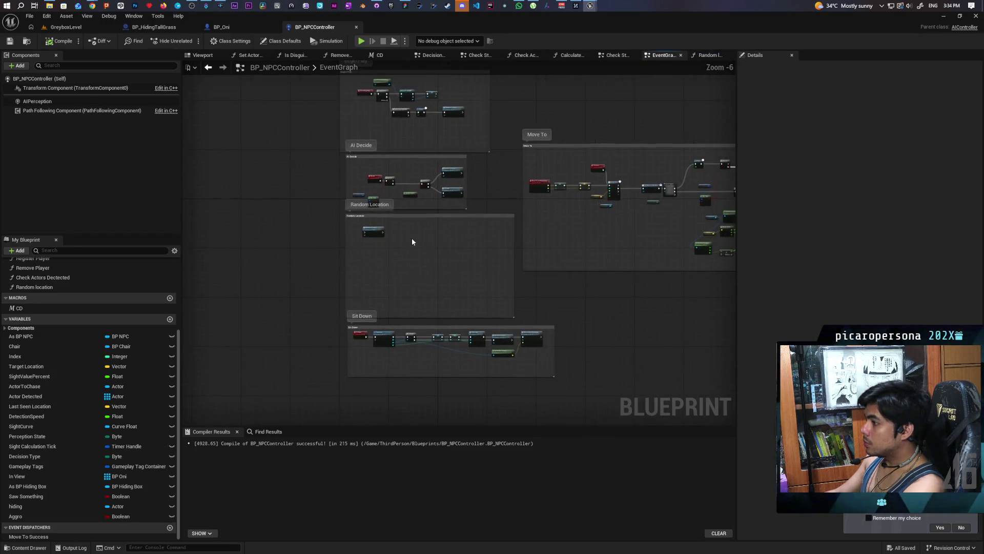
scroll(378, 244, up, 2)
click(303, 228)
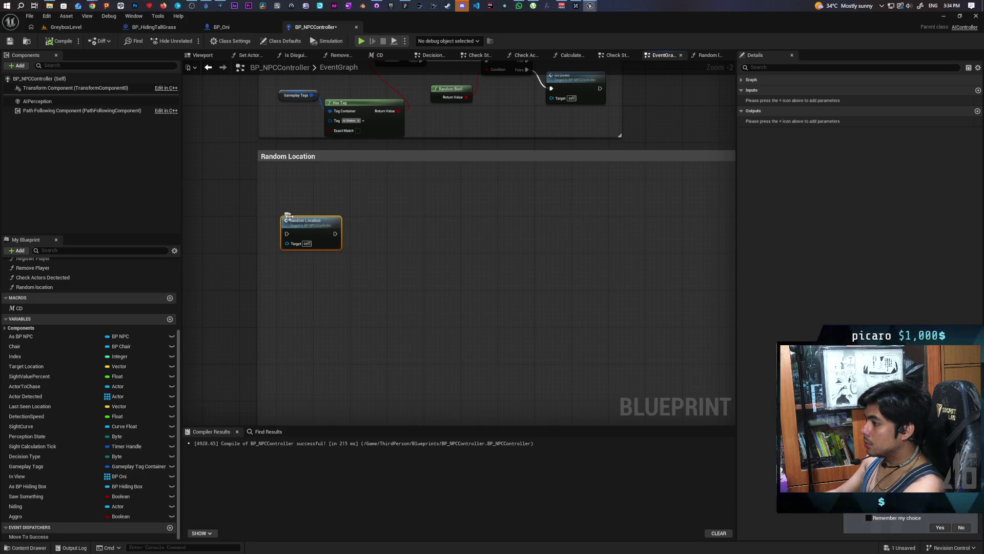
click(299, 214)
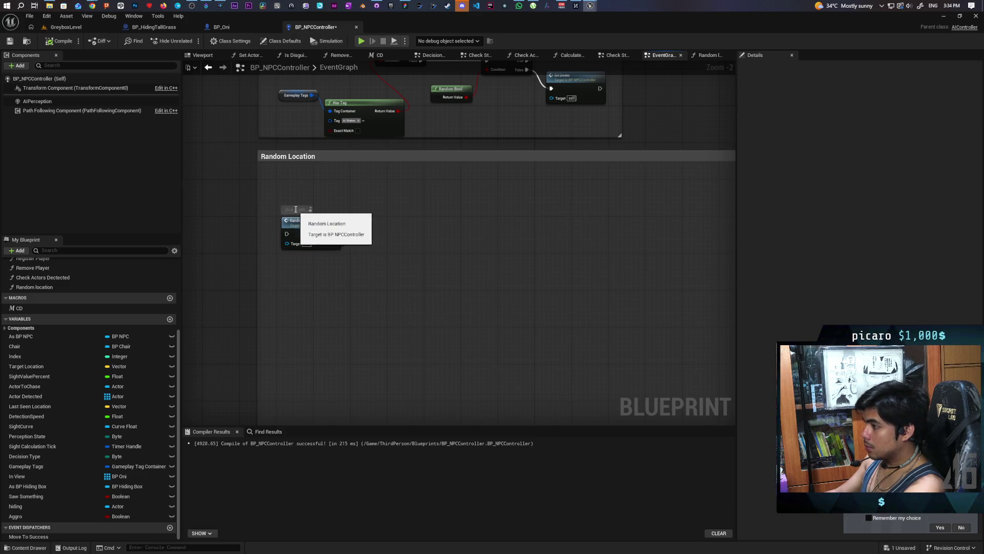
text(Collap)
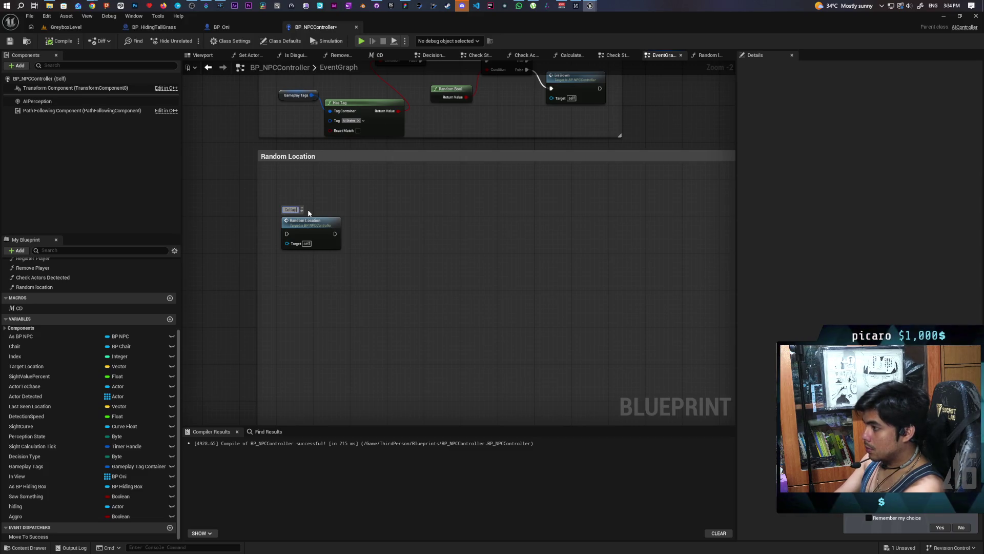
text(sed to func)
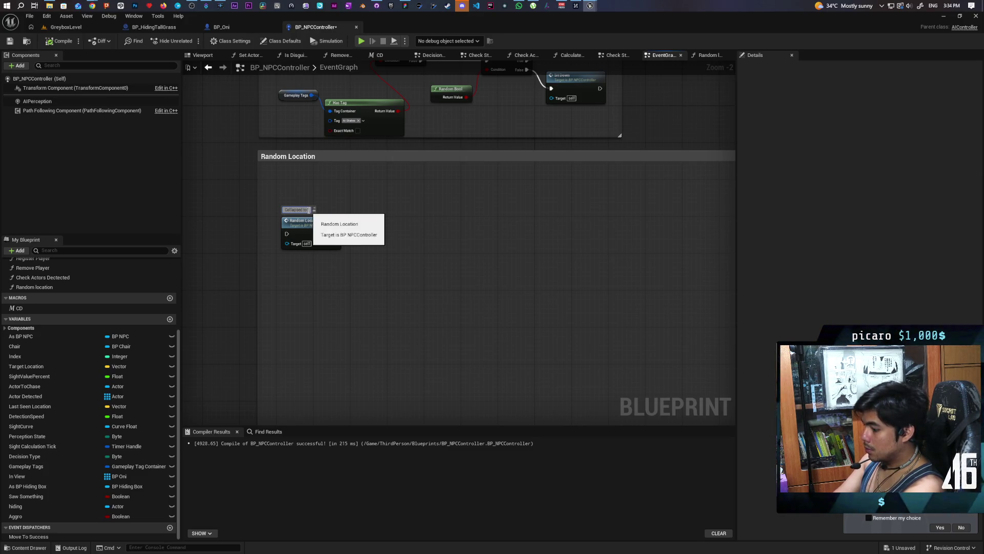
text(tion cuz a local var is need)
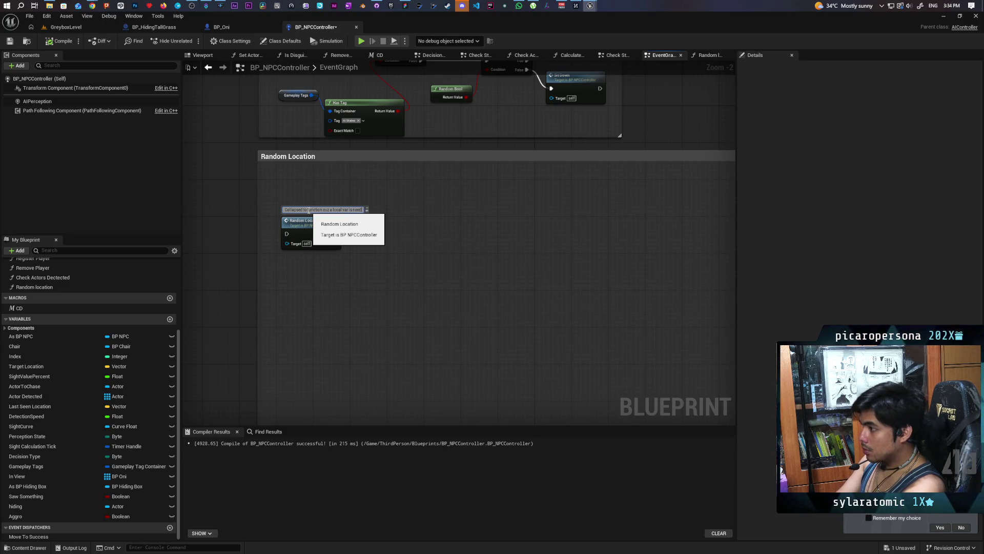
key(Return)
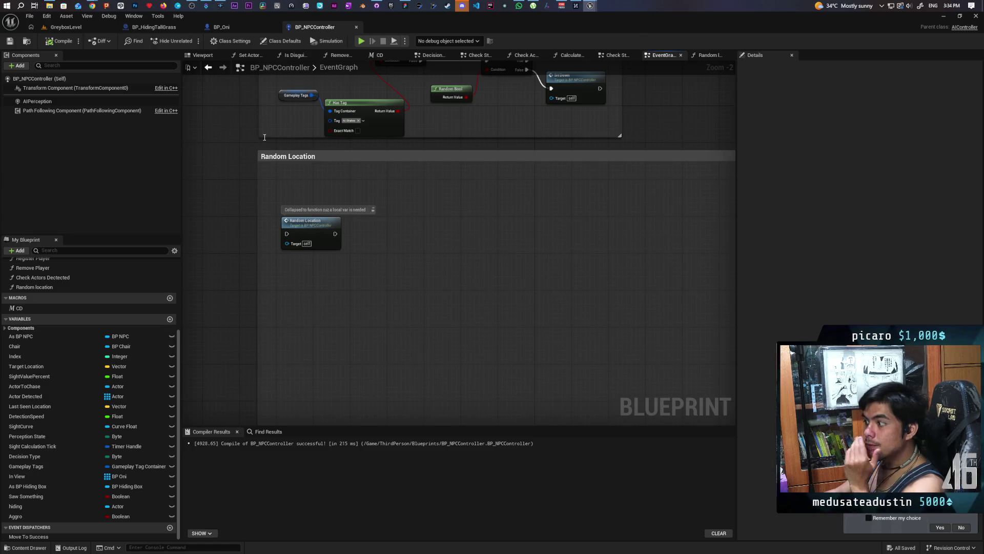
- Commit the six changed files to main as 'added trample color' and push to origin
click(65, 27)
click(377, 6)
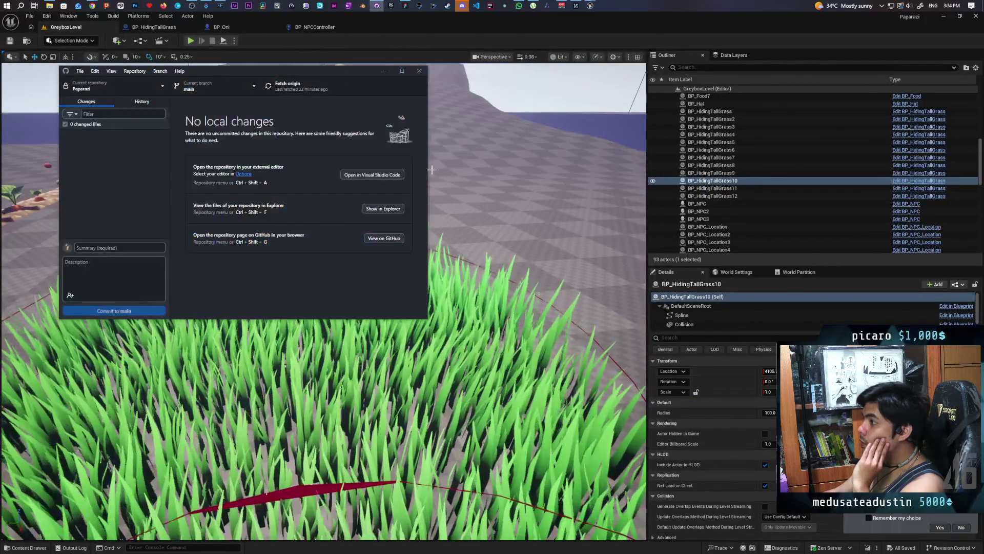
click(128, 248)
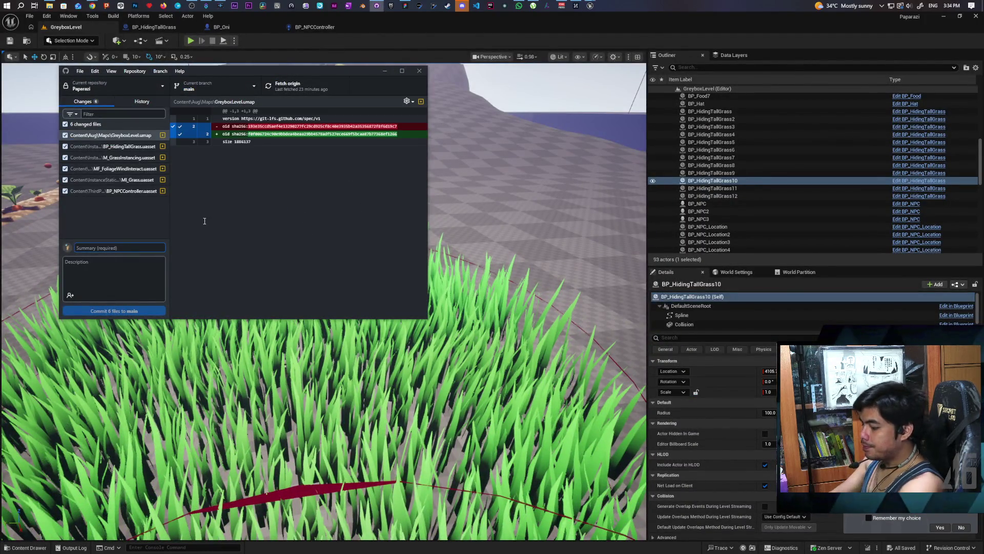
text(added trample color)
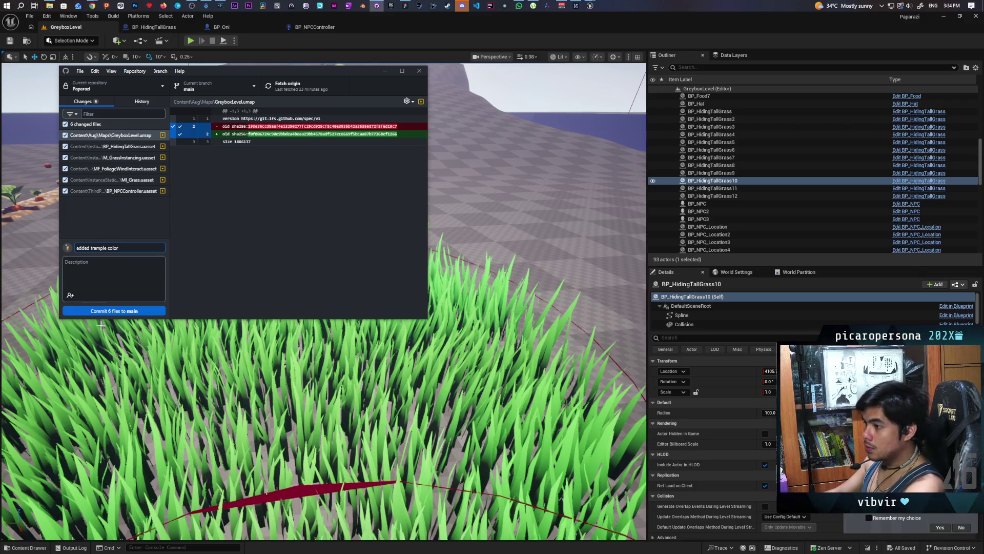
click(123, 311)
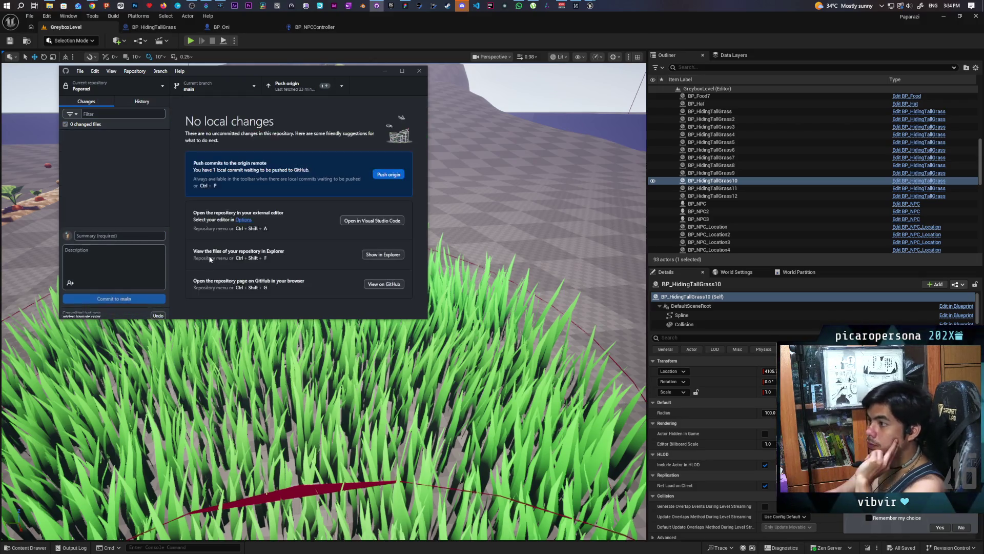
click(316, 85)
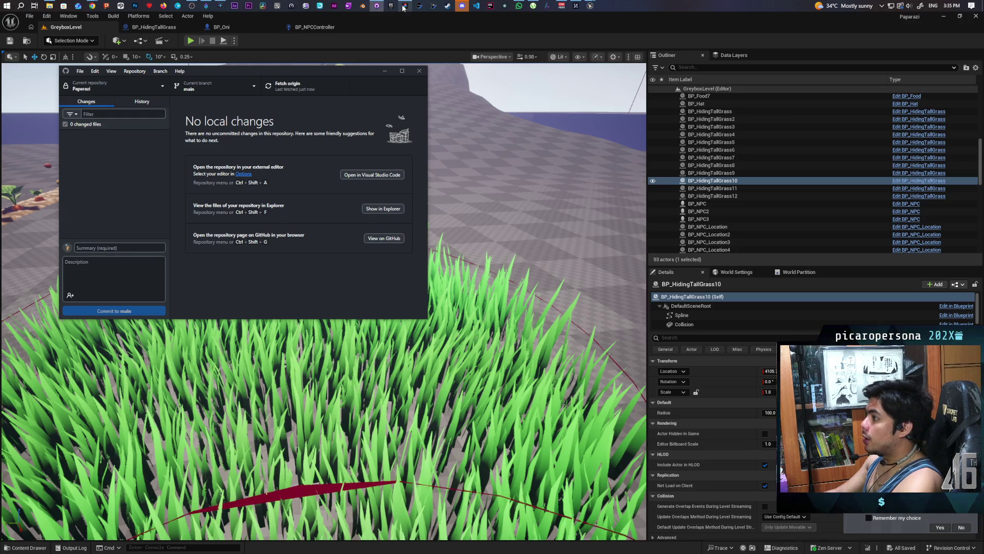
click(401, 26)
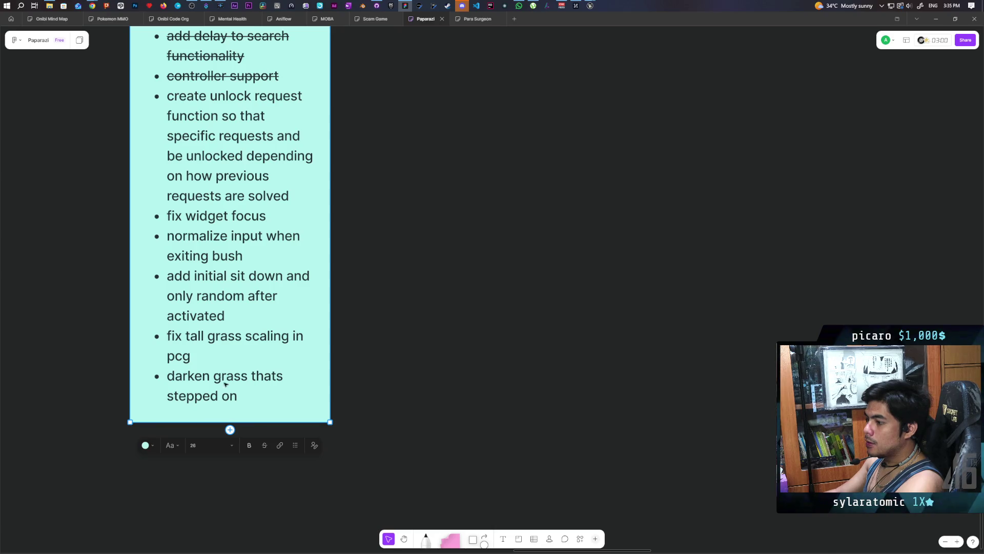
- Add a new bullet and strike through 'darken grass thats stepped on' as done
click(244, 400)
key(Return)
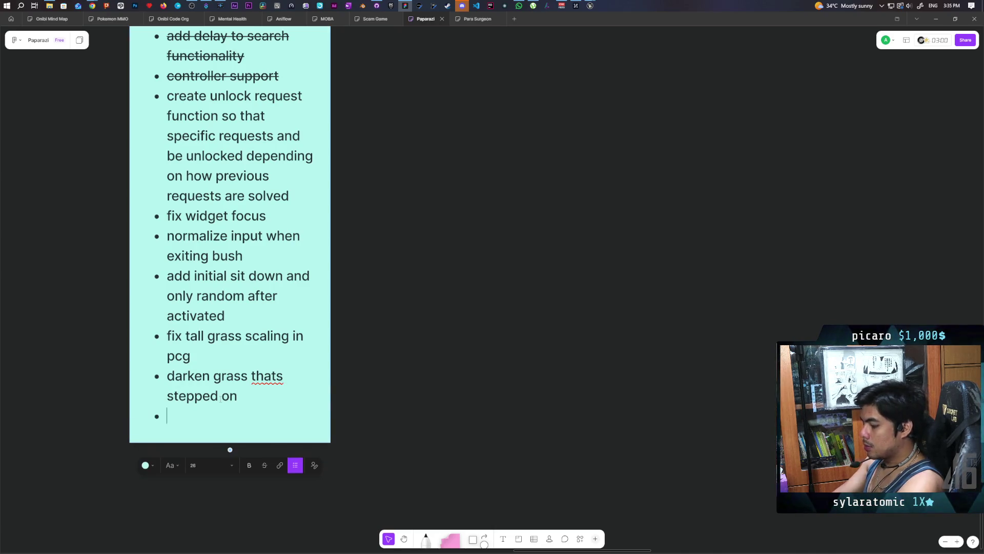
text(aa)
triple_click(209, 338)
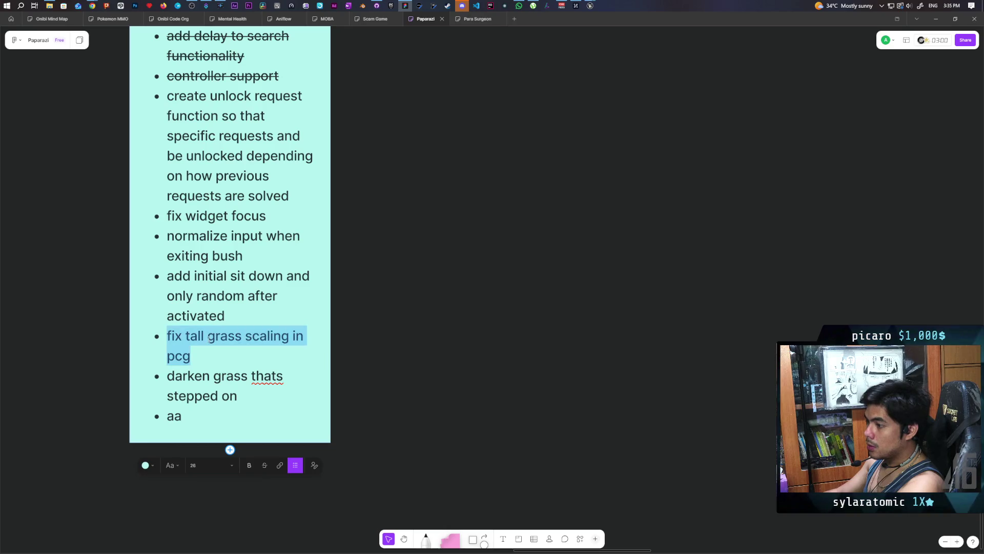
triple_click(216, 382)
click(265, 464)
- Select the 'add initial sit down and only random after activated' bullet
click(389, 333)
mouse_move(404, 307)
mouse_down()
mouse_move(407, 360)
mouse_move(476, 394)
mouse_up()
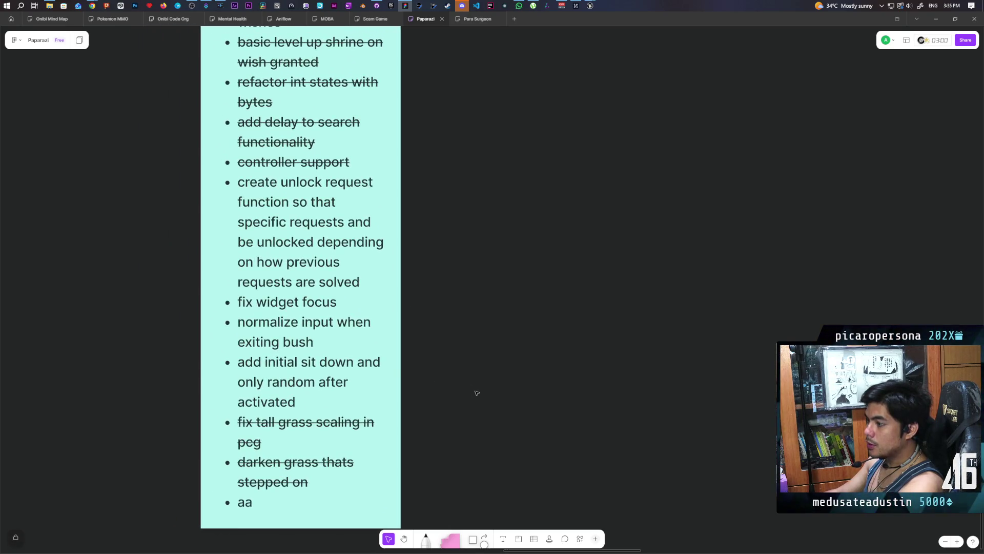
triple_click(284, 363)
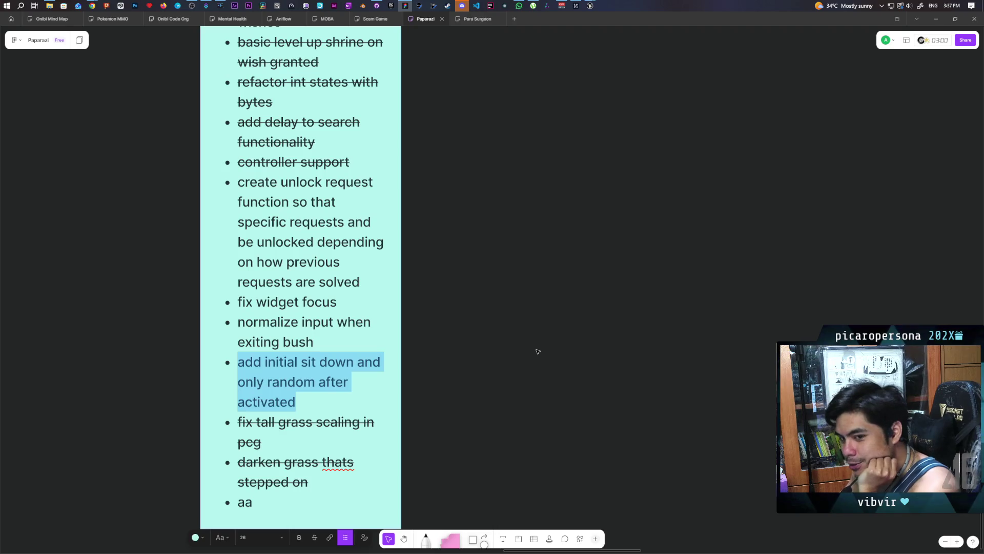
- Back in Unreal's GreyboxLevel, move the BP_NPC character to the wall's door
mouse_move(590, 6)
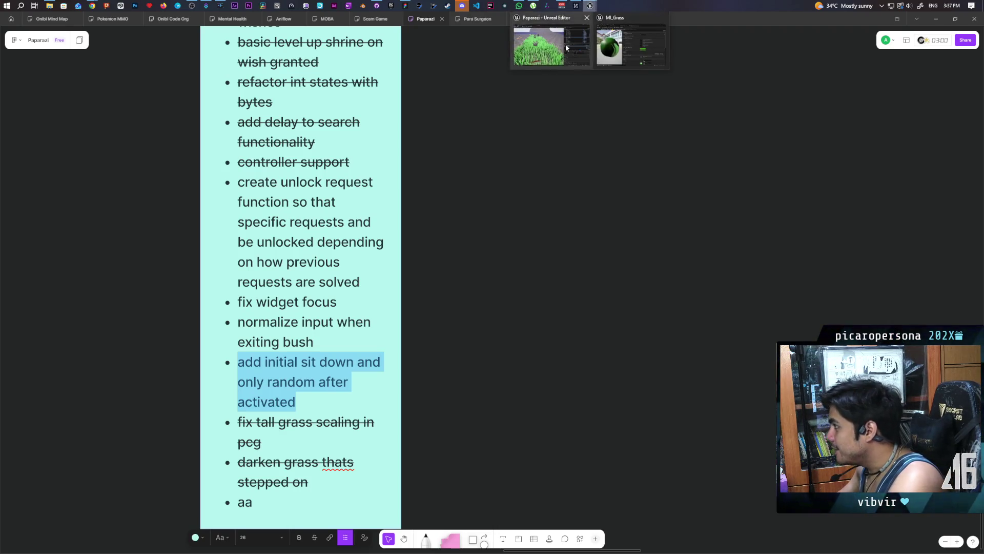
click(551, 43)
mouse_move(509, 200)
mouse_down()
mouse_move(509, 262)
mouse_move(425, 285)
mouse_up()
click(370, 377)
drag(370, 377, 359, 272)
drag(476, 270, 464, 295)
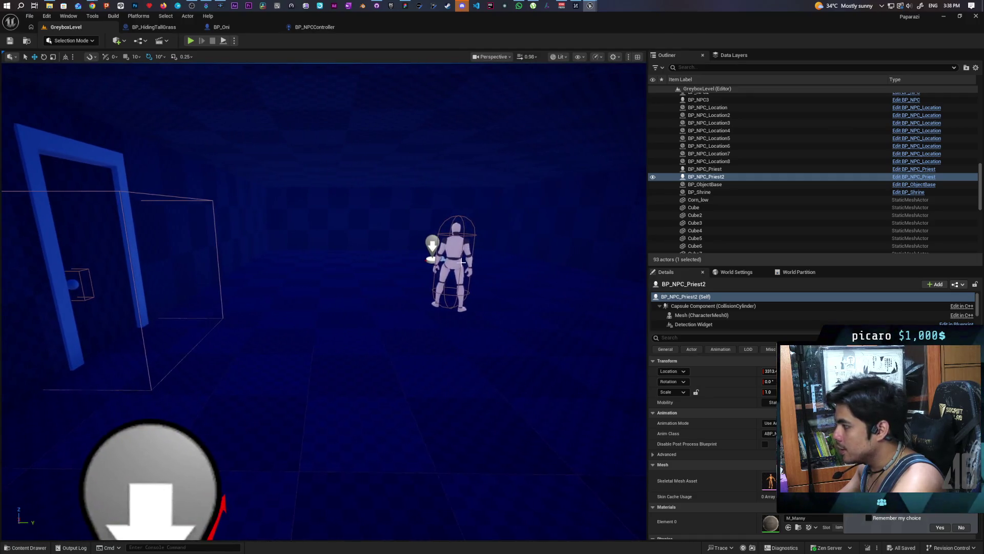
click(477, 270)
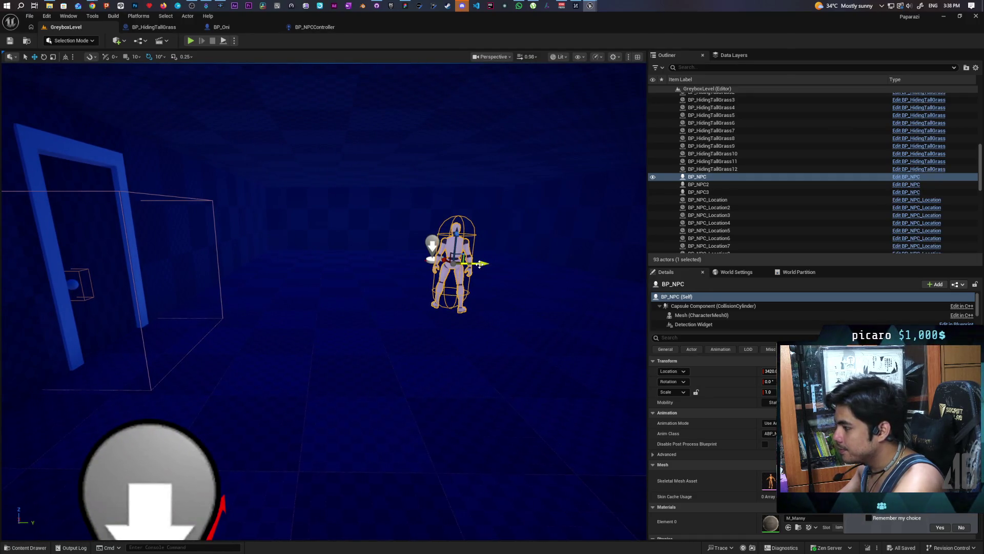
mouse_move(479, 264)
mouse_down()
mouse_move(451, 259)
mouse_move(114, 308)
mouse_move(382, 171)
mouse_move(327, 353)
mouse_up()
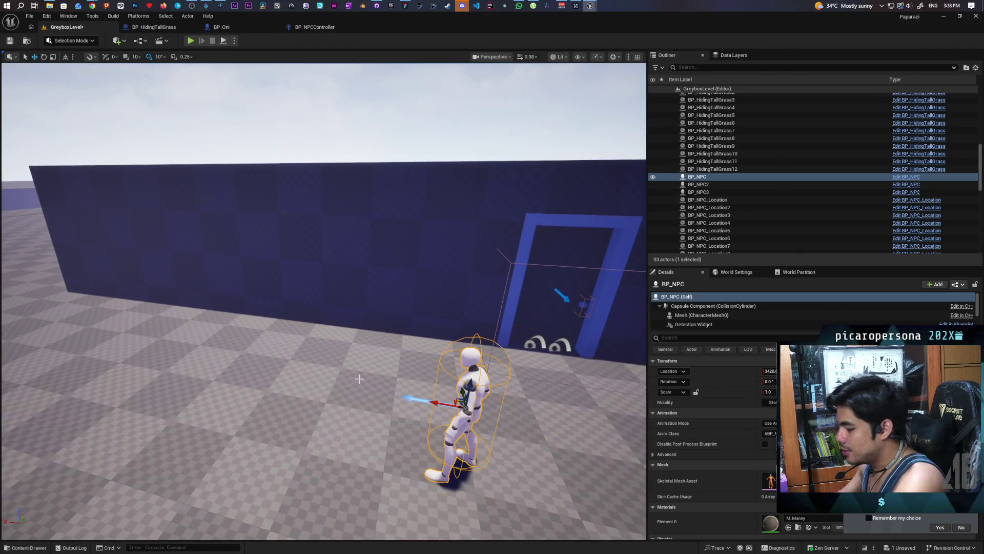
- Paste a BP_Chair2 bench, rotate it toward the camera, and save the level
key(ctrl+v)
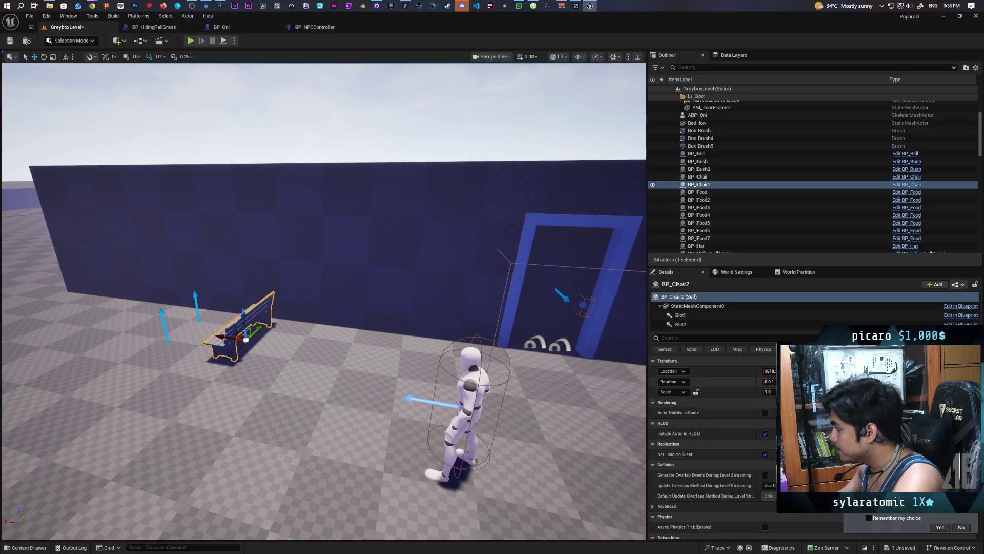
drag(882, 381, 908, 381)
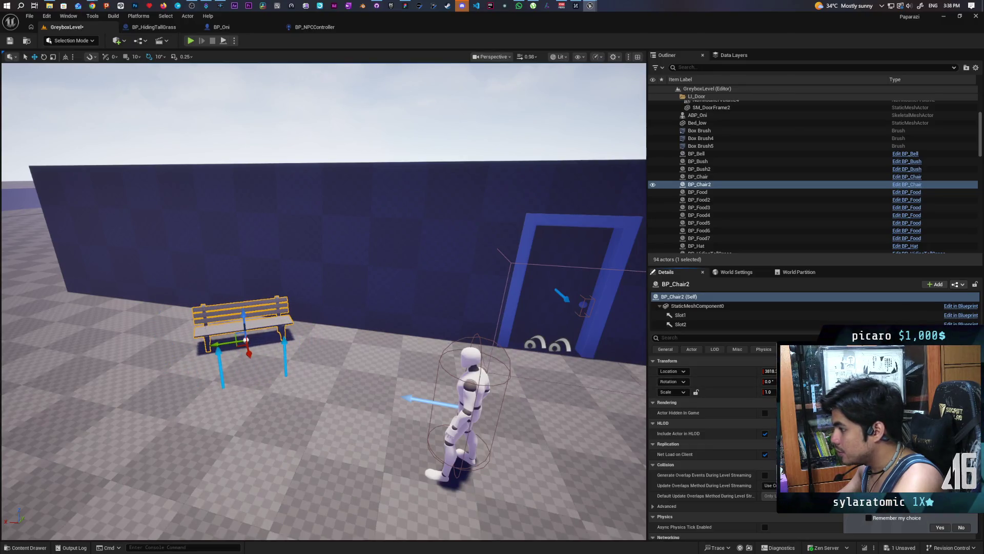
mouse_move(323, 303)
mouse_down()
mouse_move(292, 297)
mouse_move(274, 326)
mouse_up()
drag(515, 341, 523, 343)
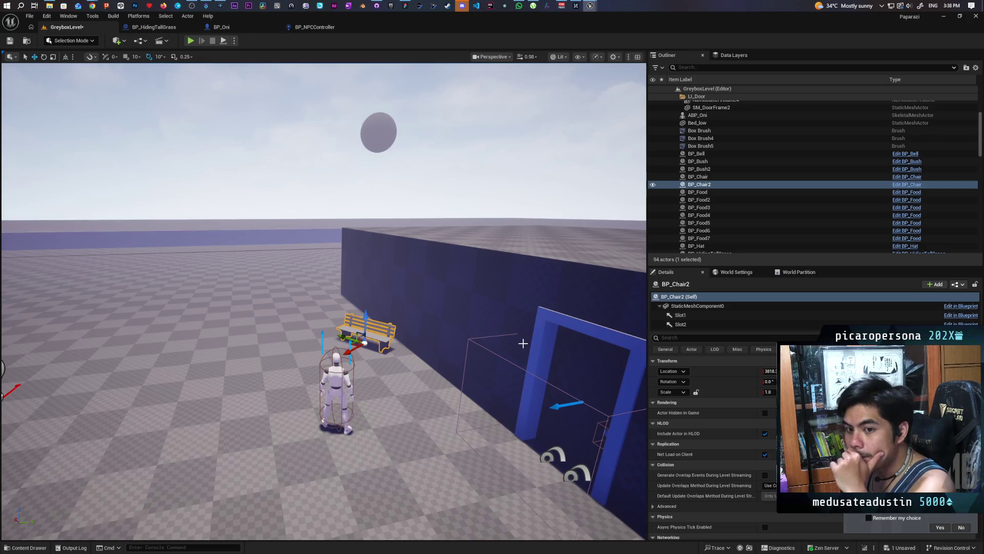
key(ctrl+s)
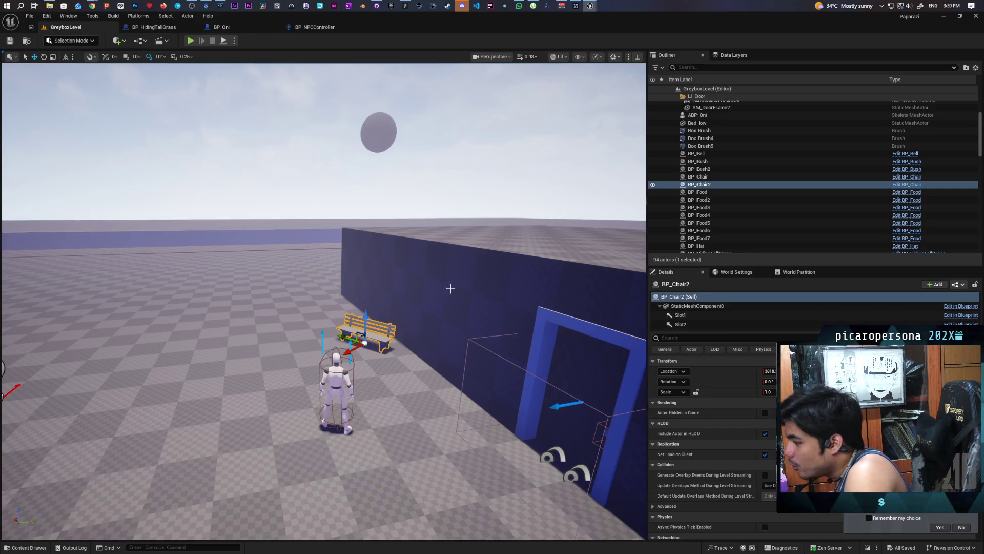
- Select the BP_NPC character and then the BP_Chair2 bench in the viewport
click(340, 371)
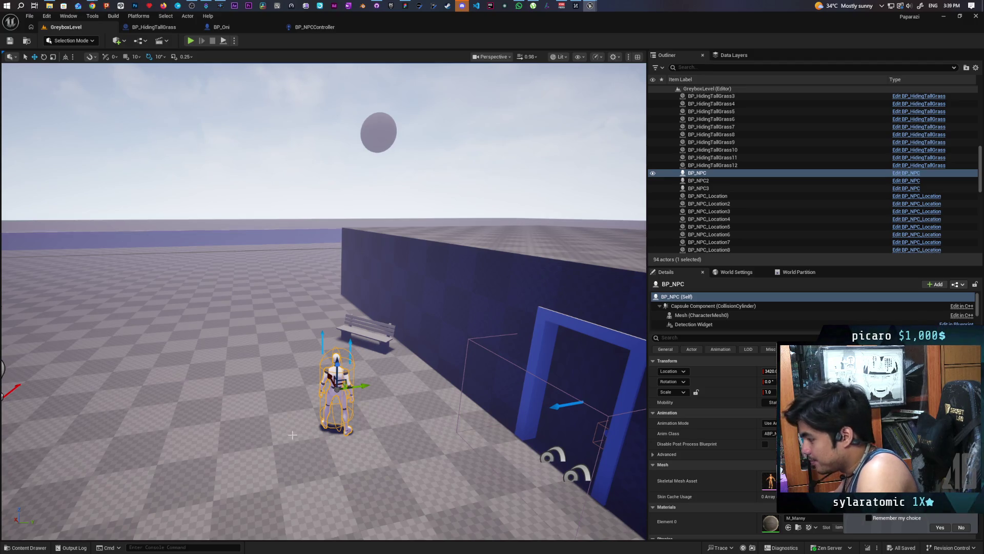
click(369, 333)
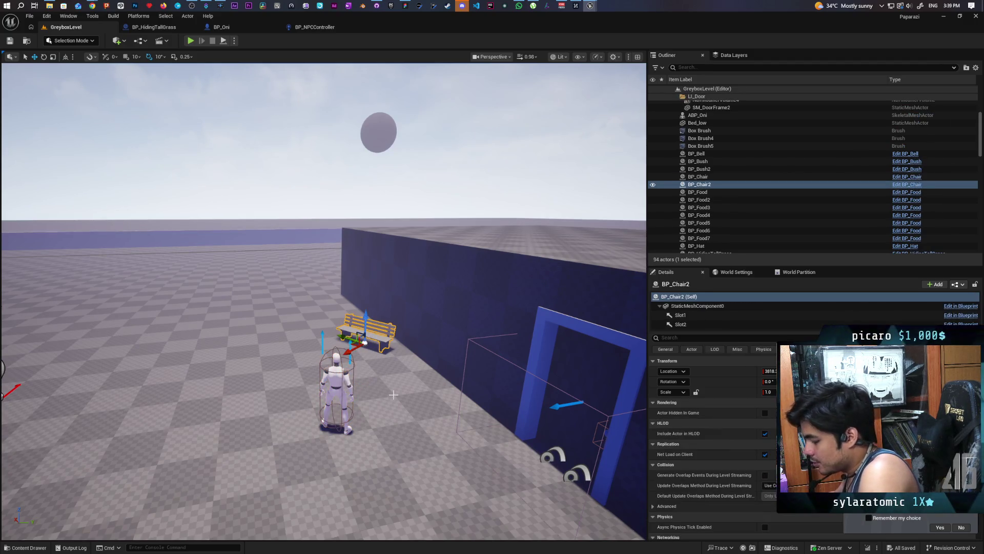
- Create a Blueprint class named C_SleepInChair in NPCInteractables, save it, and close the Content Drawer
key(ctrl+b)
right_click(201, 419)
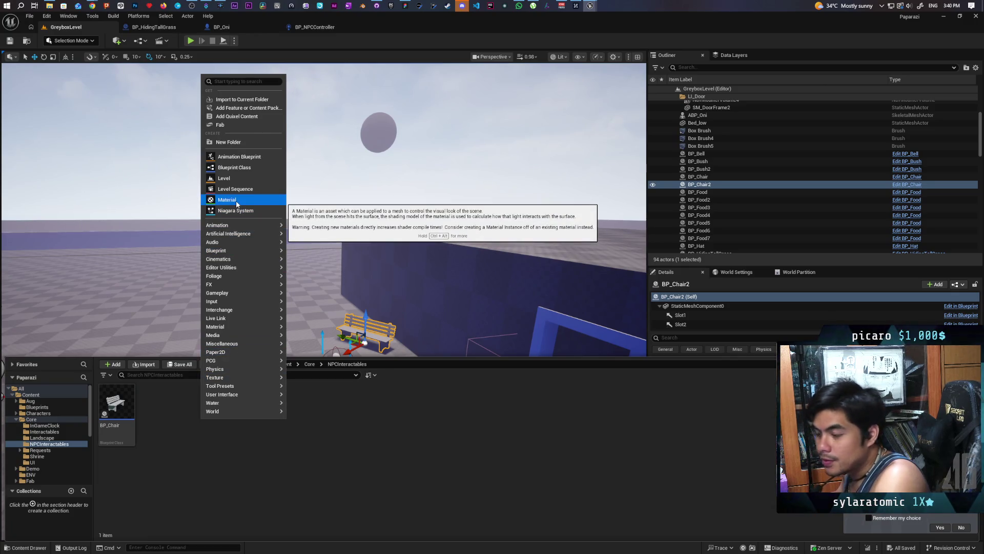
click(245, 168)
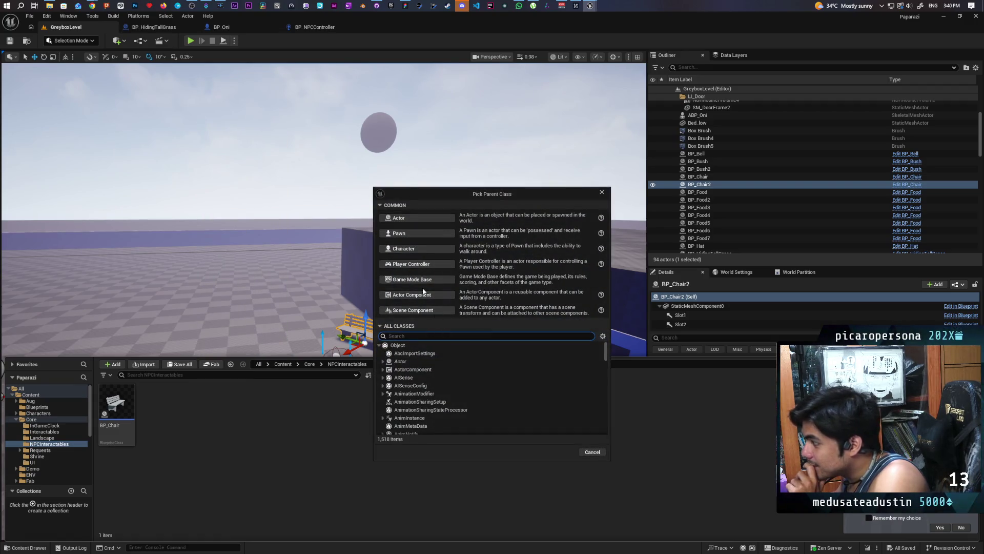
click(423, 295)
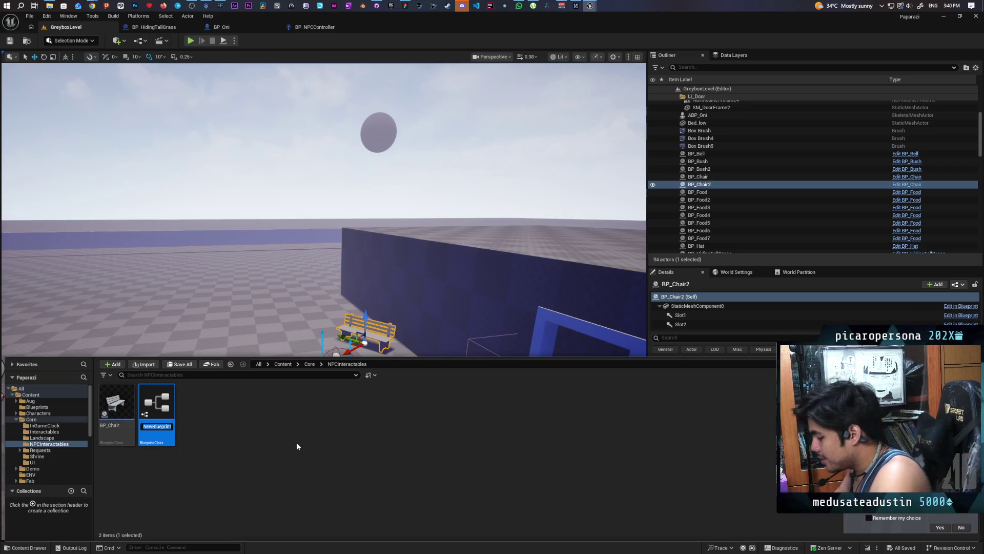
text(C_)
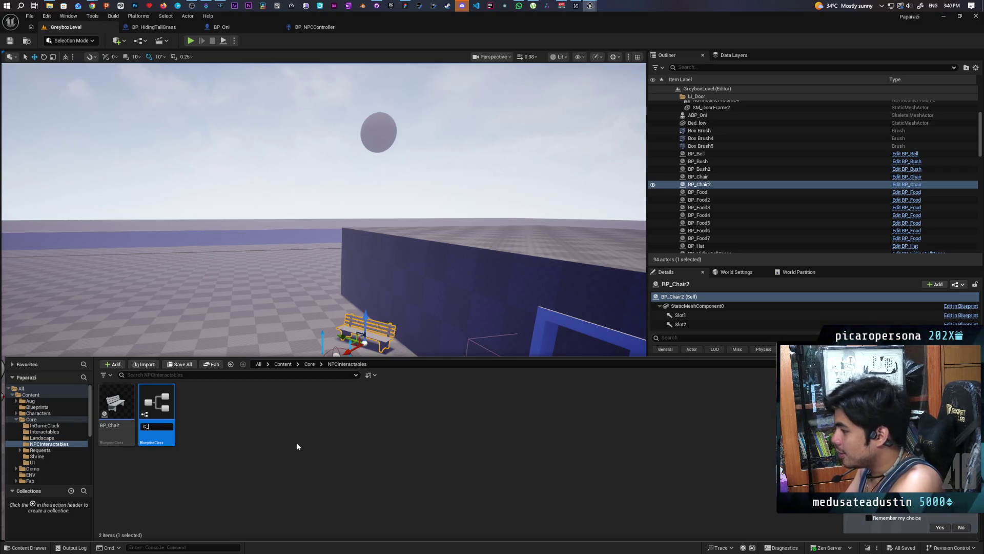
text(SleepInChair)
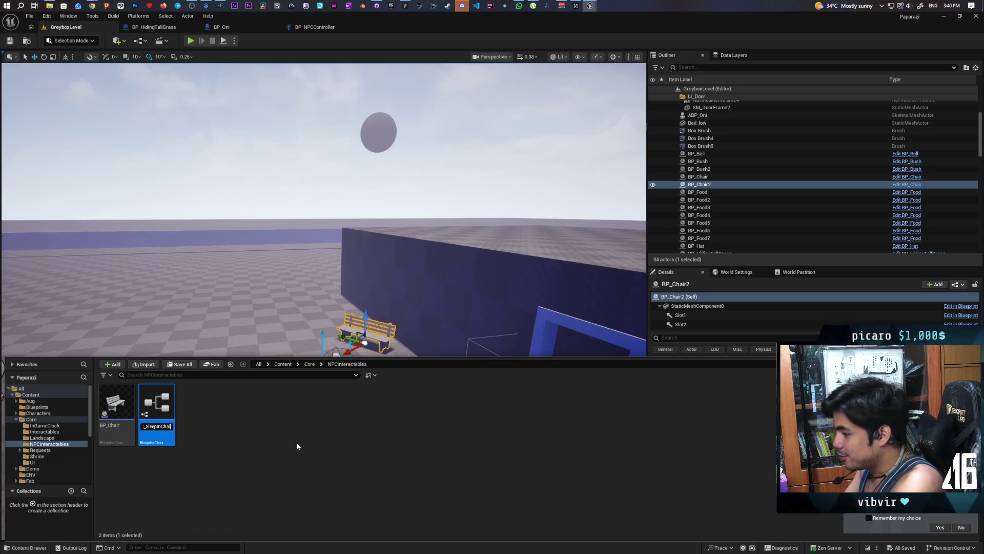
key(Return)
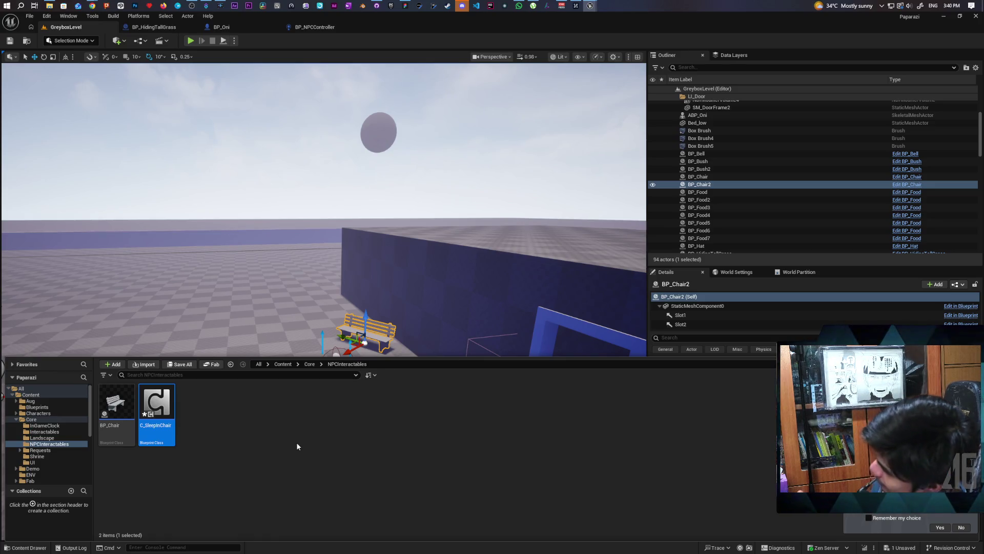
key(ctrl+s)
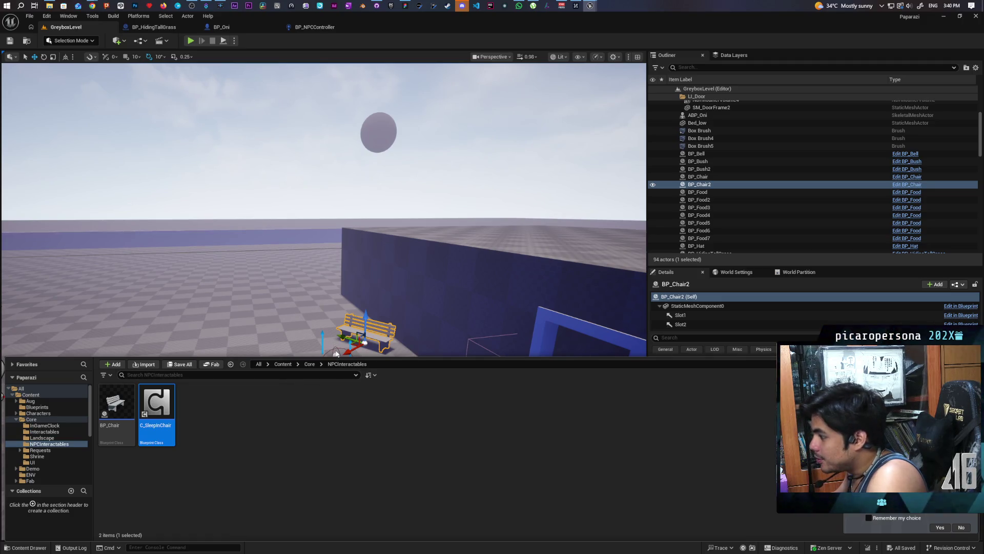
click(321, 212)
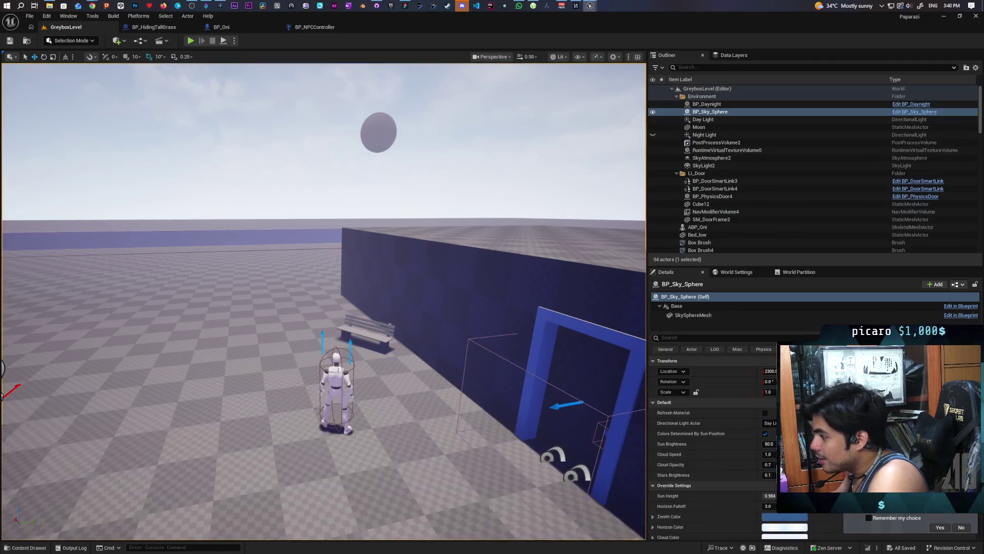
- Add the C_SleepInChair component to the BP_NPC character
click(336, 382)
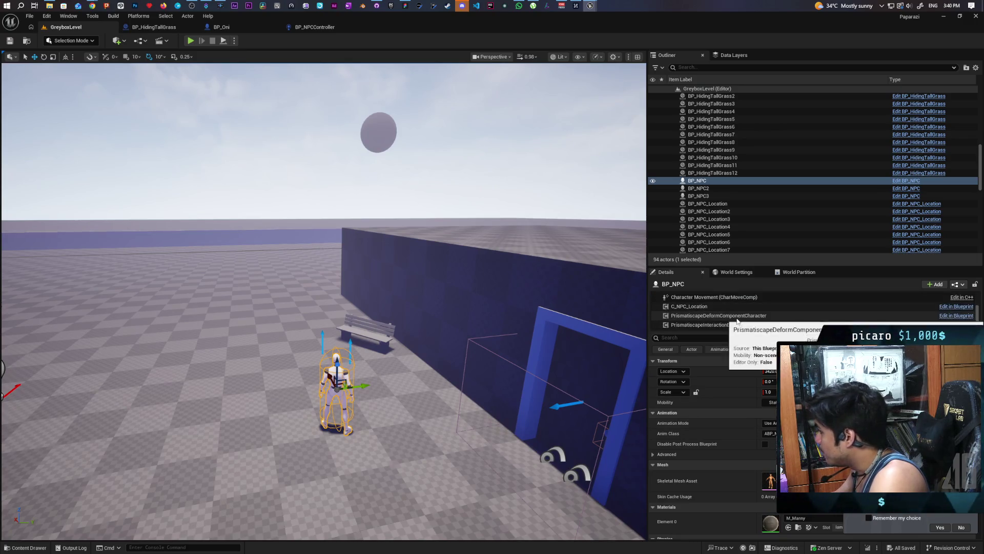
click(937, 285)
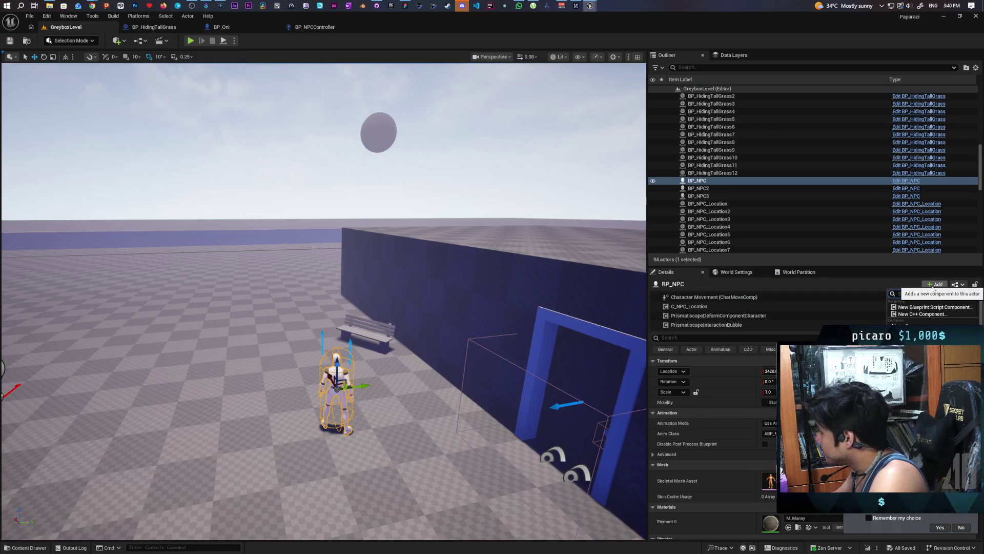
text(sleep)
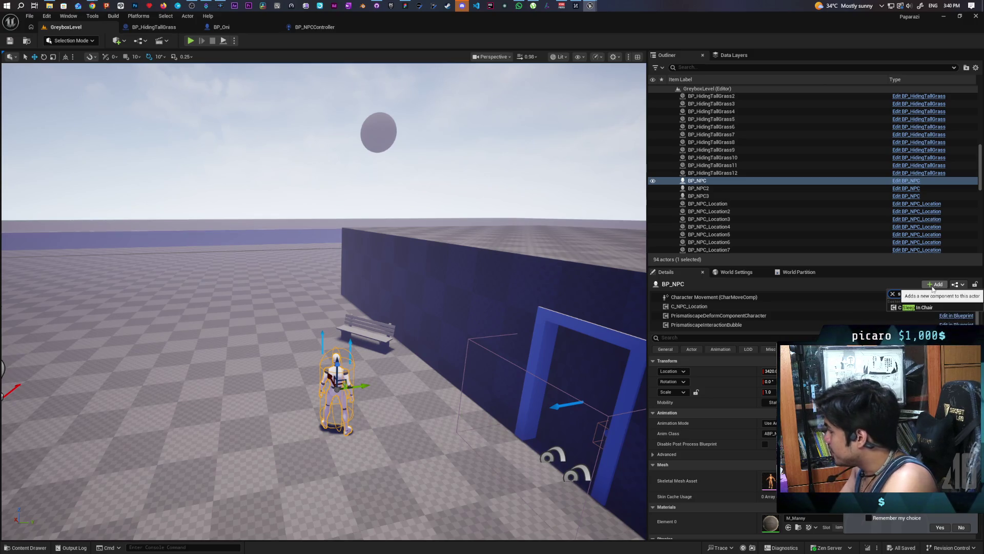
key(Return)
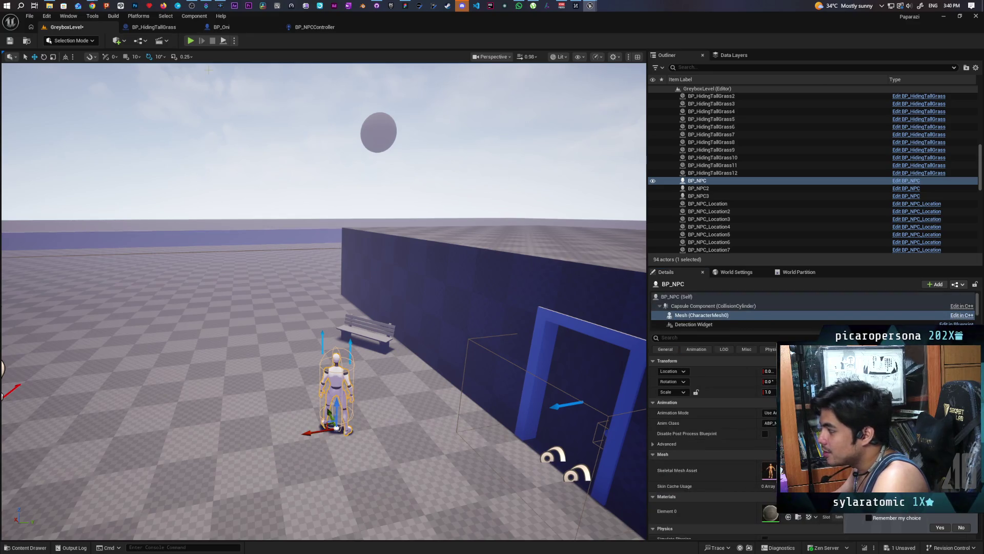
- Save the GreyboxLevel and switch to the BP_NPCController event graph
click(10, 41)
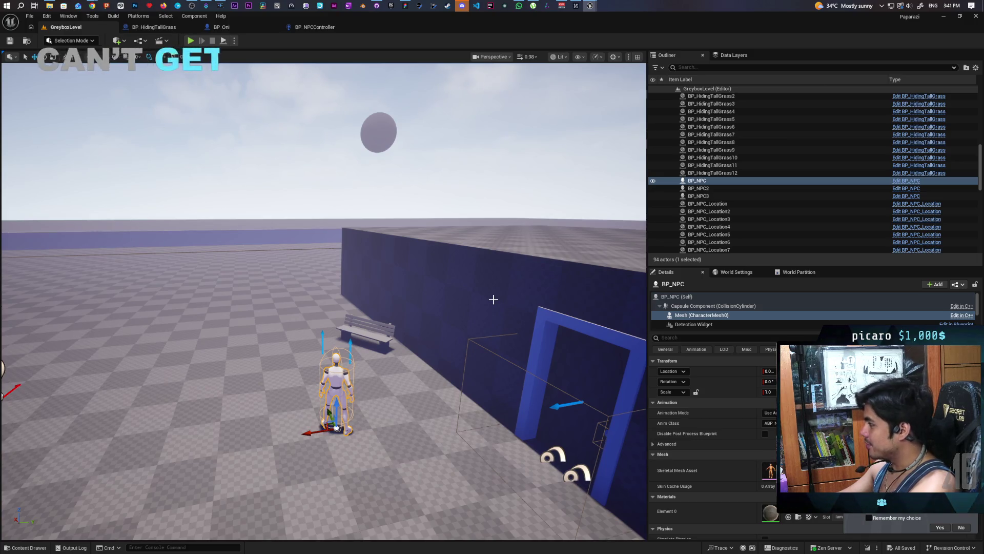
mouse_move(446, 325)
mouse_down()
mouse_move(467, 282)
mouse_move(470, 297)
mouse_move(440, 329)
mouse_up()
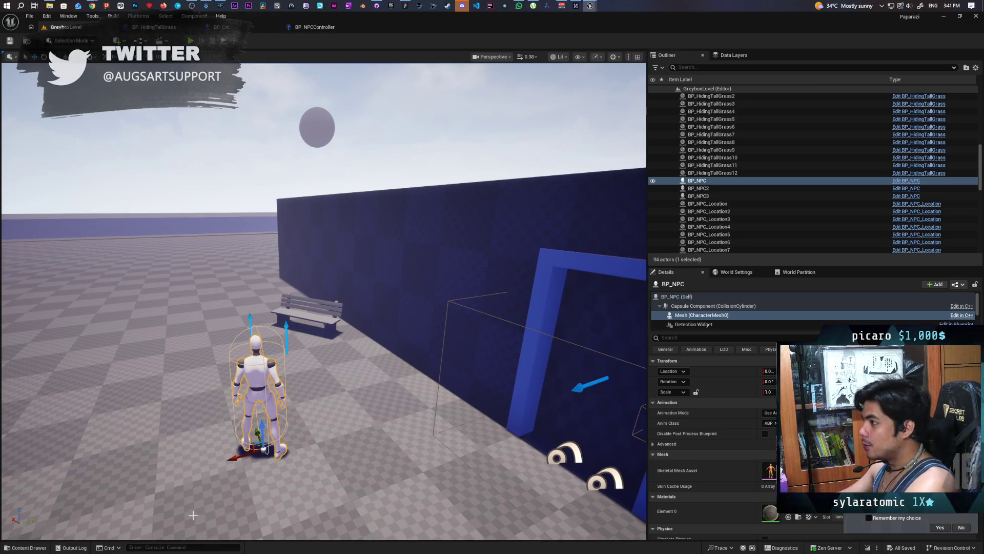
click(338, 28)
scroll(425, 205, down, 3)
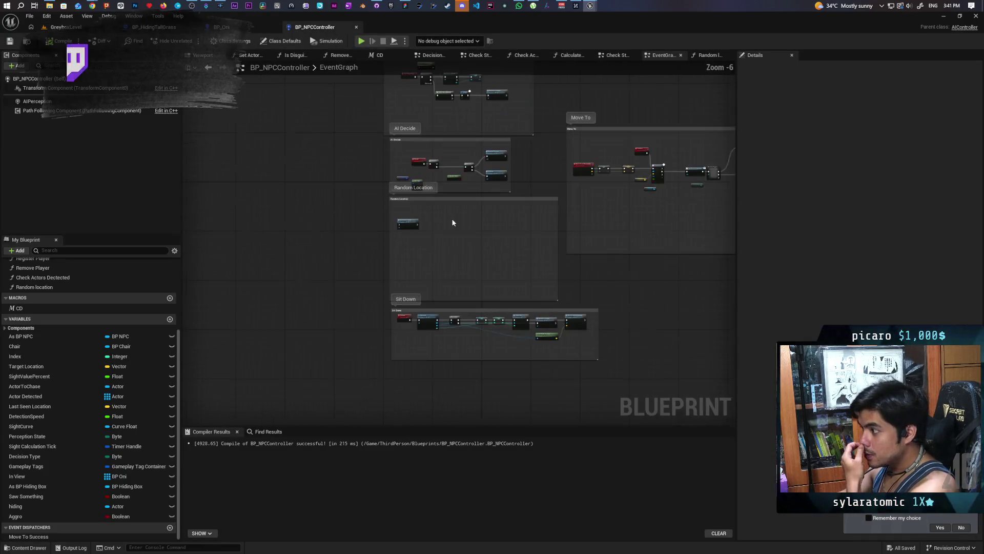
- Place an As BP NPC getter node in the Begin Play area of BP_NPCController's graph
scroll(407, 286, up, 10)
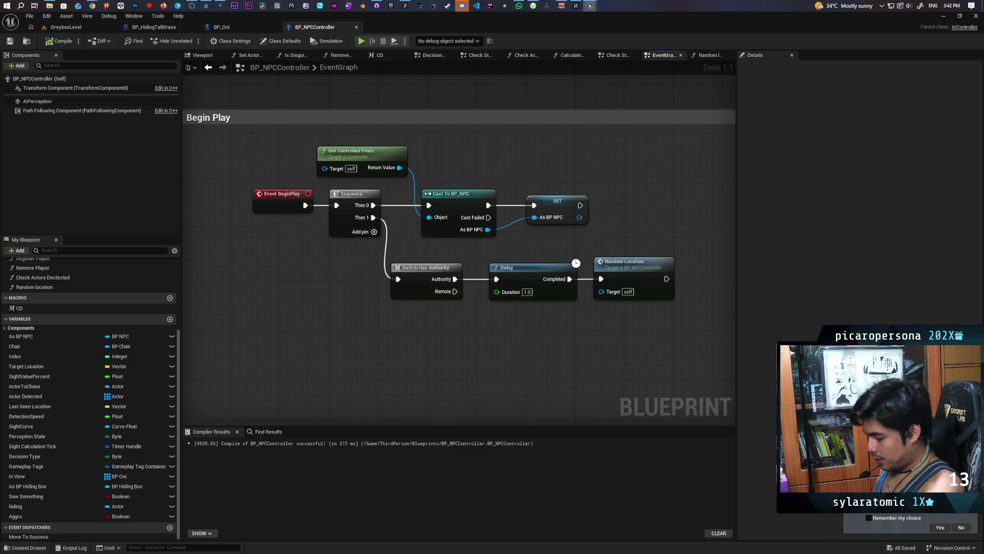
mouse_move(954, 4)
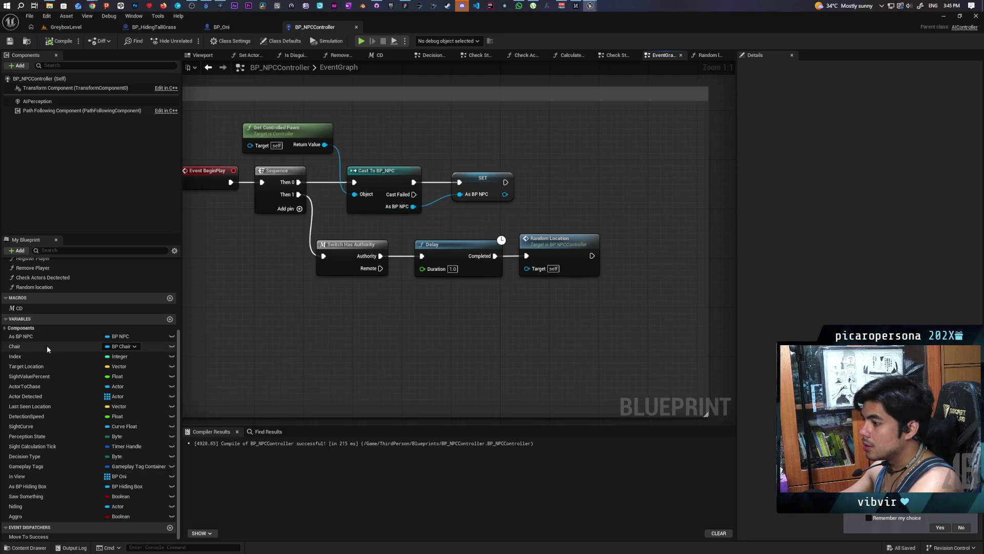
mouse_move(20, 338)
mouse_down()
mouse_move(427, 333)
mouse_move(413, 323)
mouse_move(358, 335)
mouse_move(328, 318)
mouse_up()
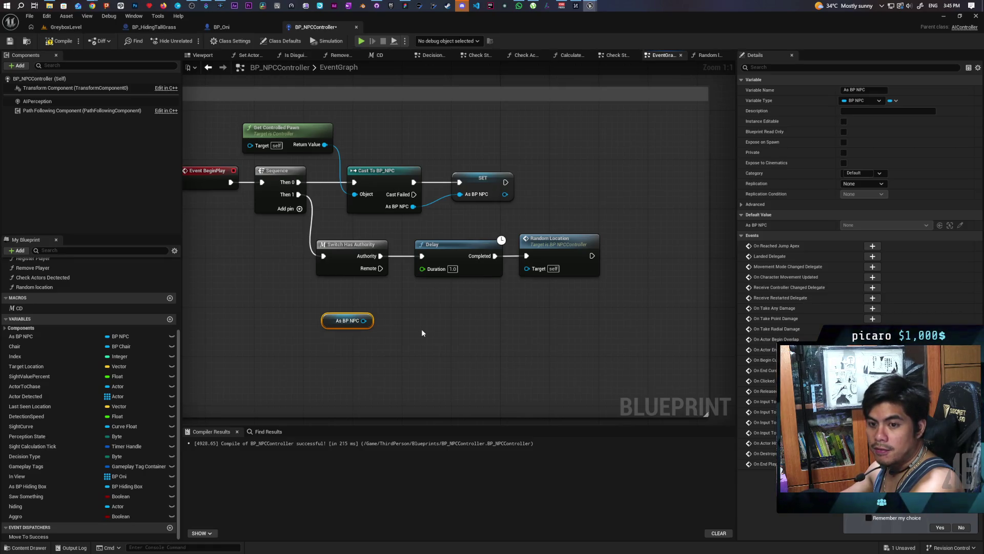
- Nudge the As BP NPC getter and shift the Delay and Random Location nodes further right
mouse_move(333, 324)
mouse_down()
mouse_move(352, 306)
mouse_move(346, 317)
mouse_up()
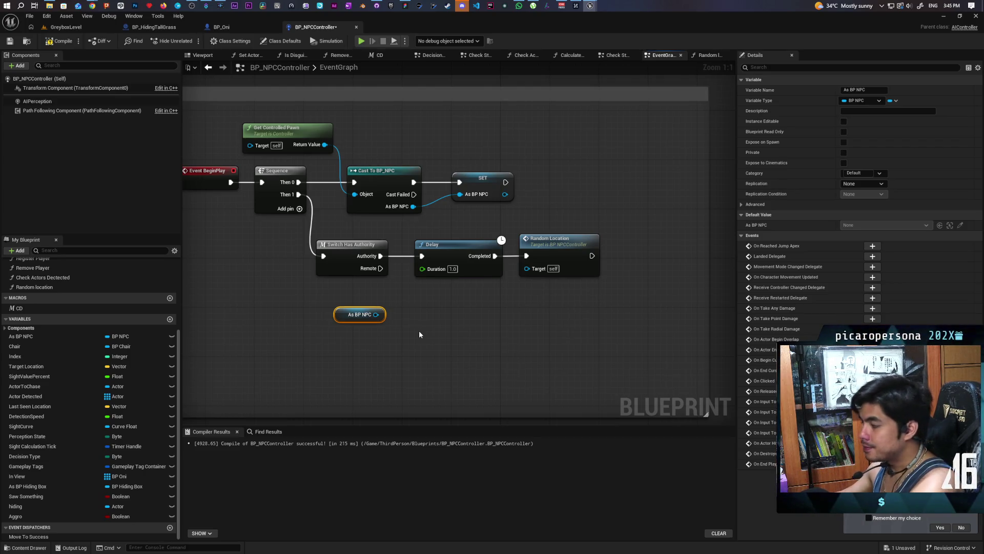
mouse_move(422, 322)
mouse_down()
mouse_move(442, 291)
mouse_move(544, 251)
mouse_up()
mouse_move(461, 258)
mouse_down()
mouse_move(546, 250)
mouse_move(537, 254)
mouse_up()
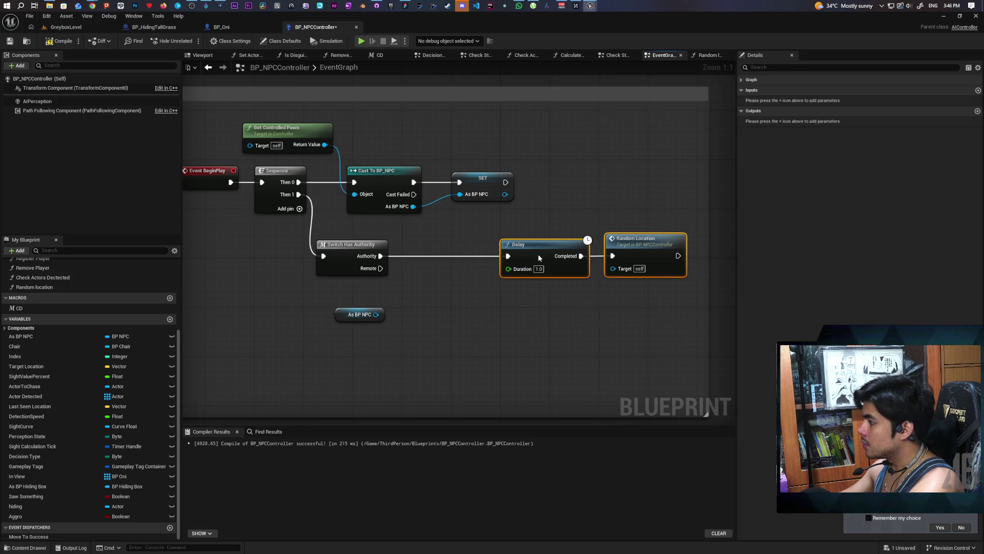
click(513, 299)
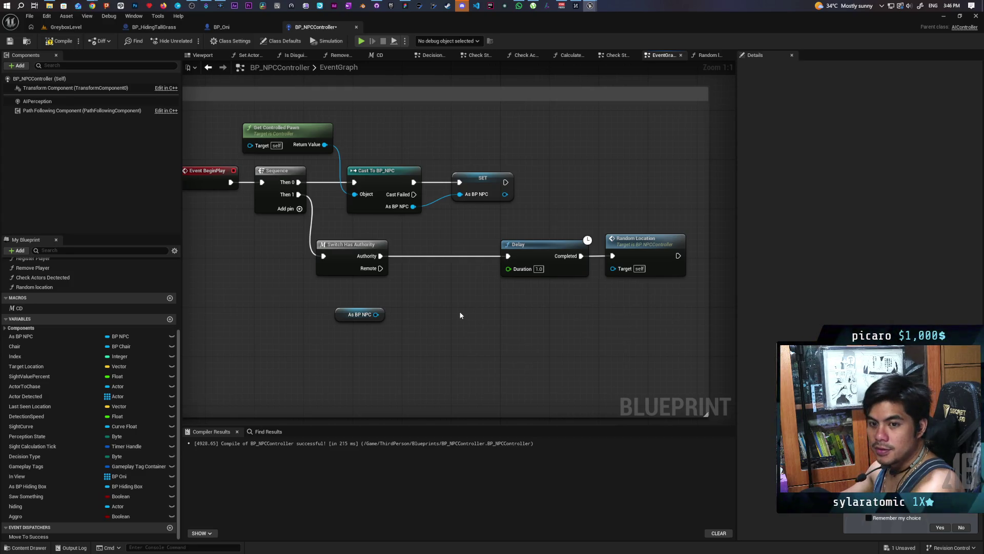
mouse_move(599, 313)
mouse_down()
mouse_move(439, 336)
mouse_move(420, 399)
mouse_move(379, 241)
mouse_move(479, 160)
mouse_move(463, 180)
mouse_move(470, 304)
mouse_move(425, 303)
mouse_move(417, 342)
mouse_up()
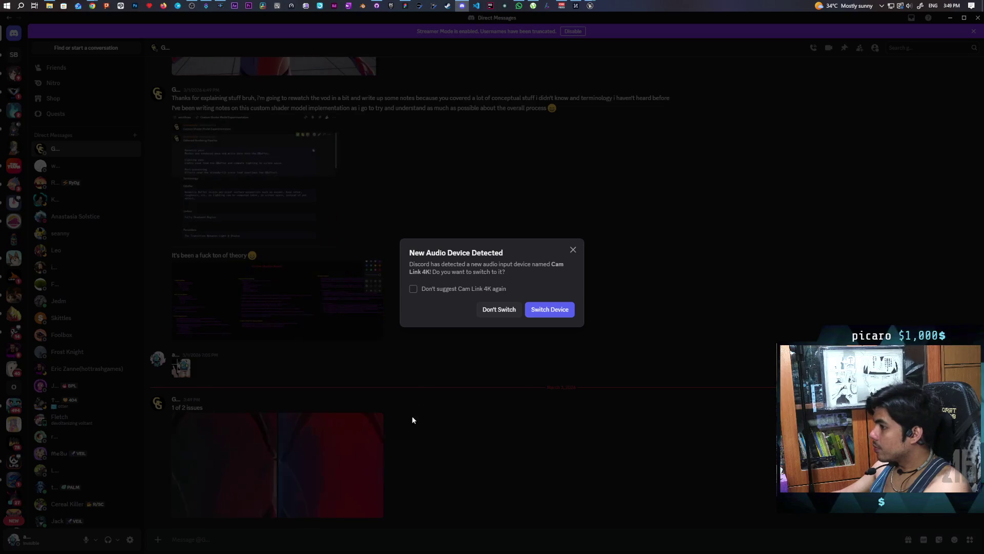
- Dismiss the audio device prompt, preview both red shader screenshots, then go to the Paparazi whiteboard
click(412, 418)
click(227, 460)
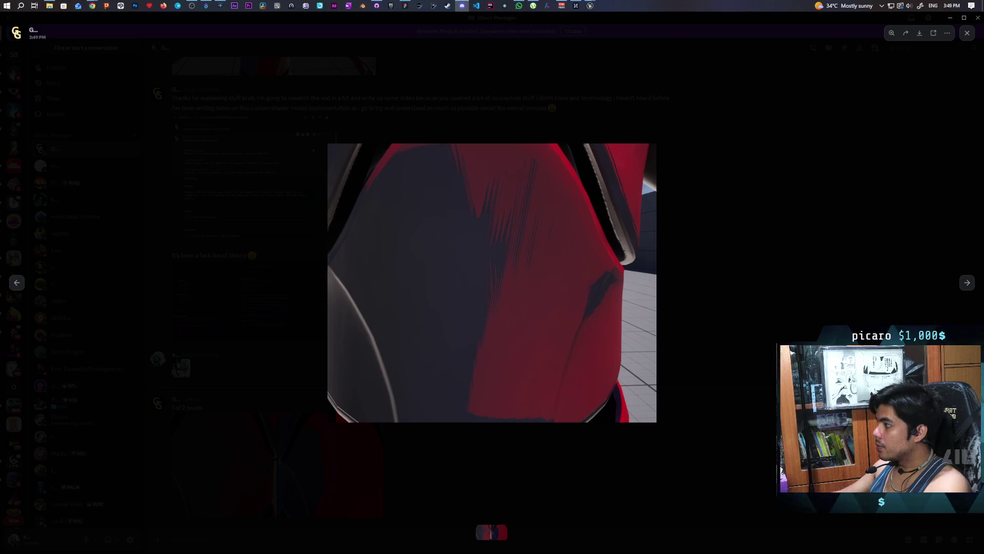
click(552, 424)
click(344, 454)
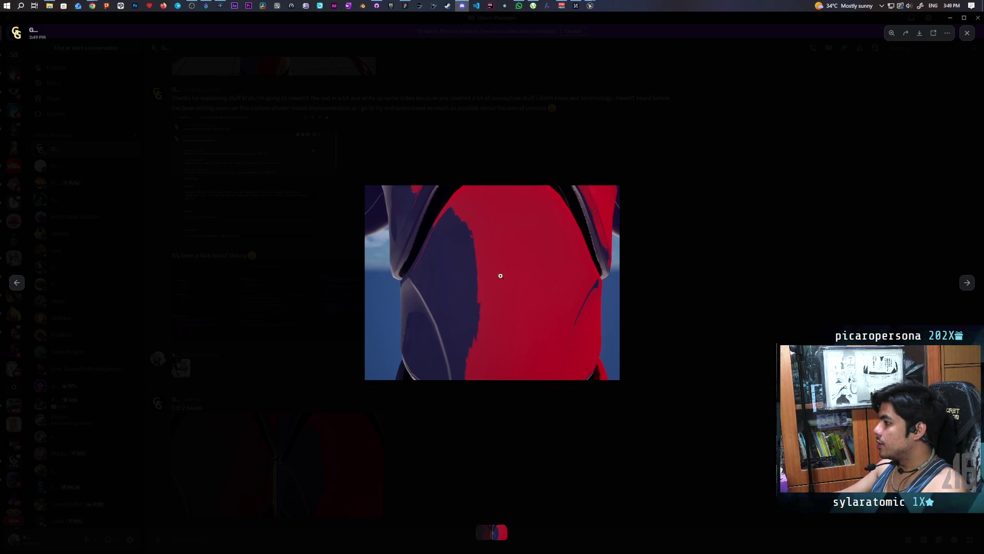
click(623, 119)
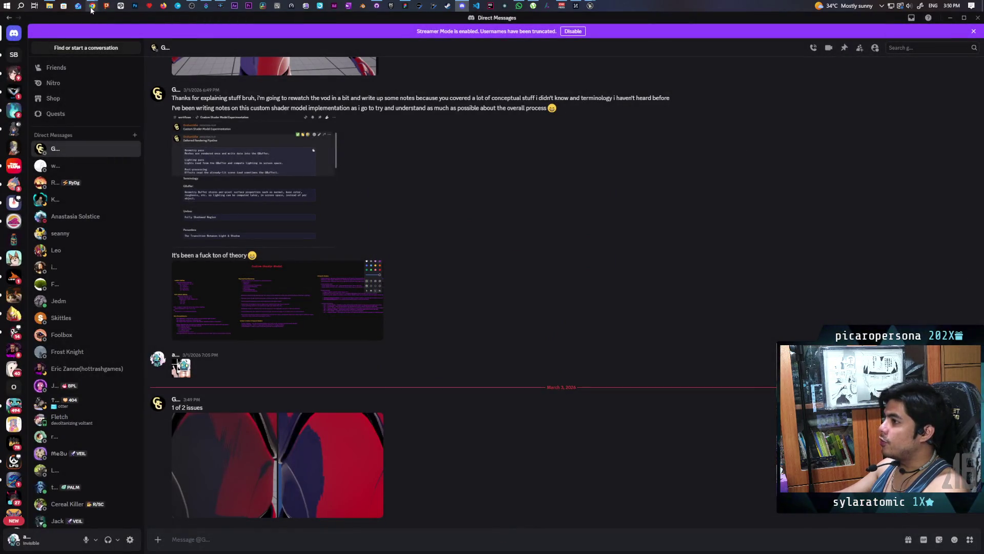
click(405, 5)
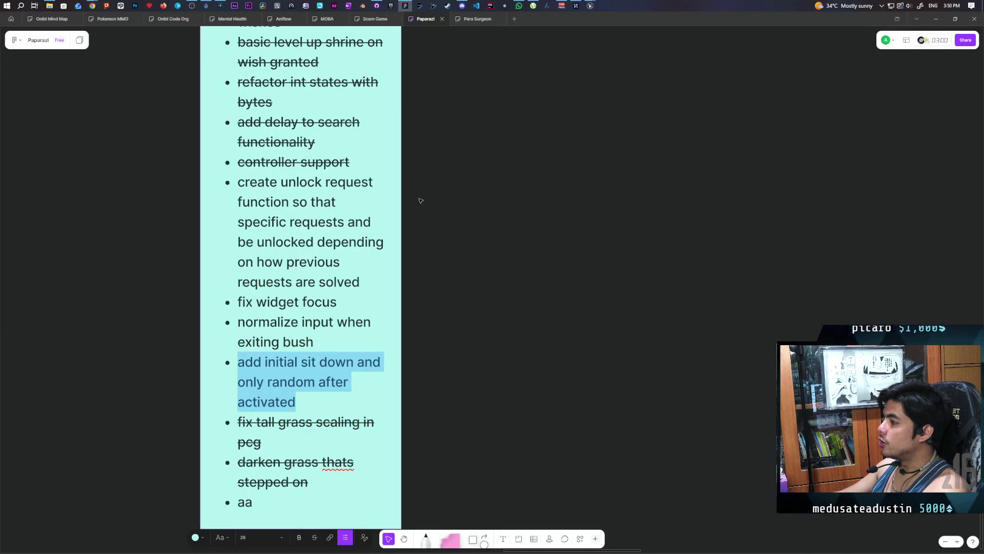
- Browse the Pokemon MMO and Onibi Mind Map boards, then enlarge the 3:49 PM red screenshot in Discord
click(112, 19)
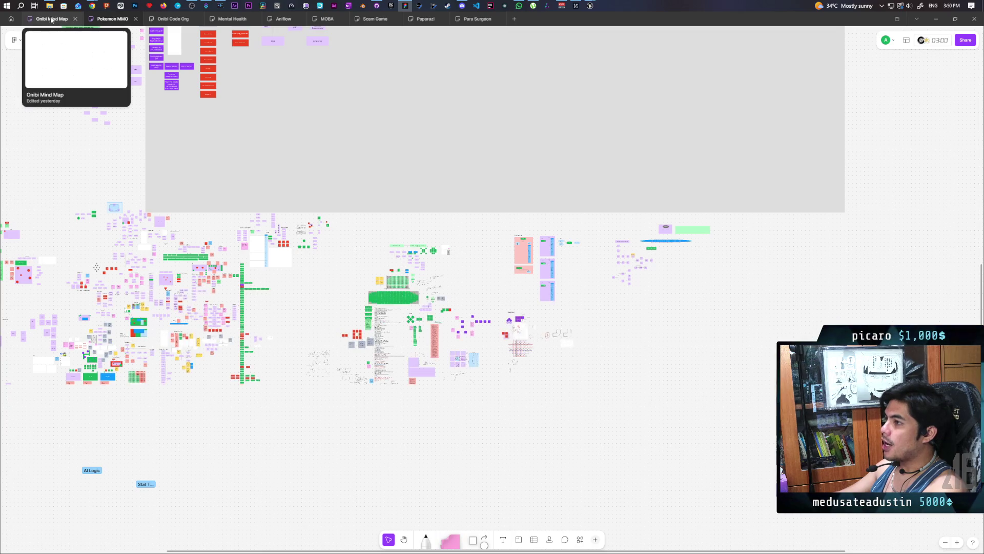
click(51, 19)
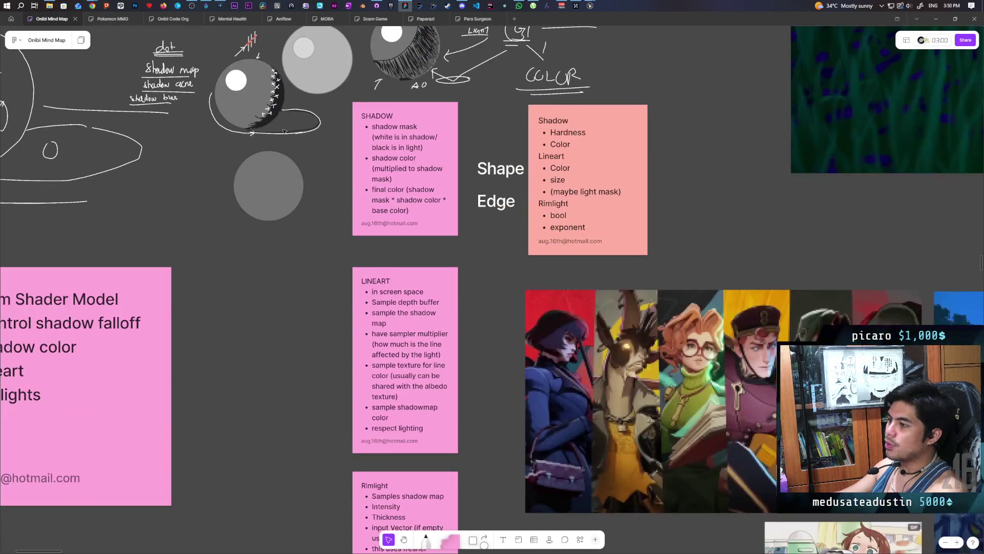
scroll(467, 181, down, 3)
scroll(466, 277, up, 5)
scroll(466, 277, down, 3)
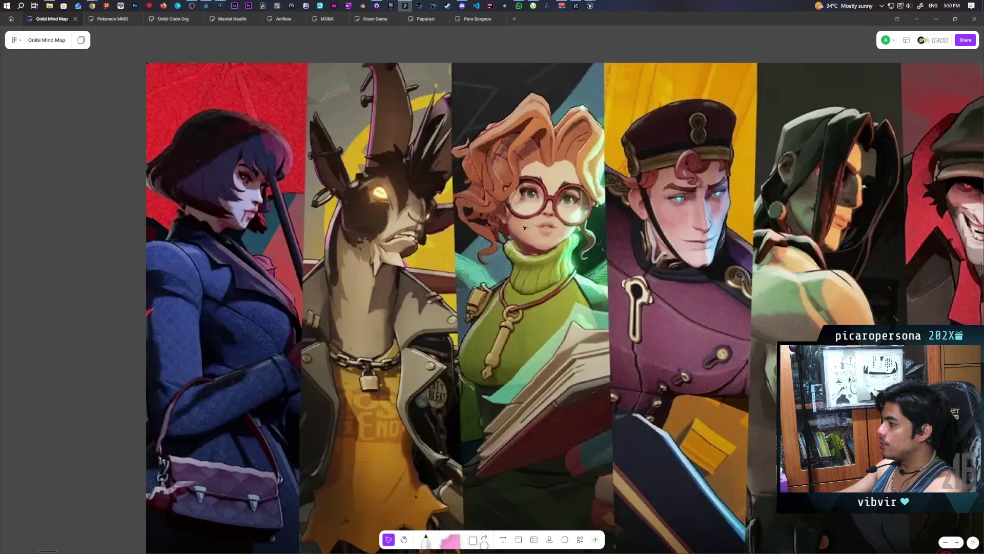
scroll(510, 278, right, 10)
scroll(392, 220, up, 2)
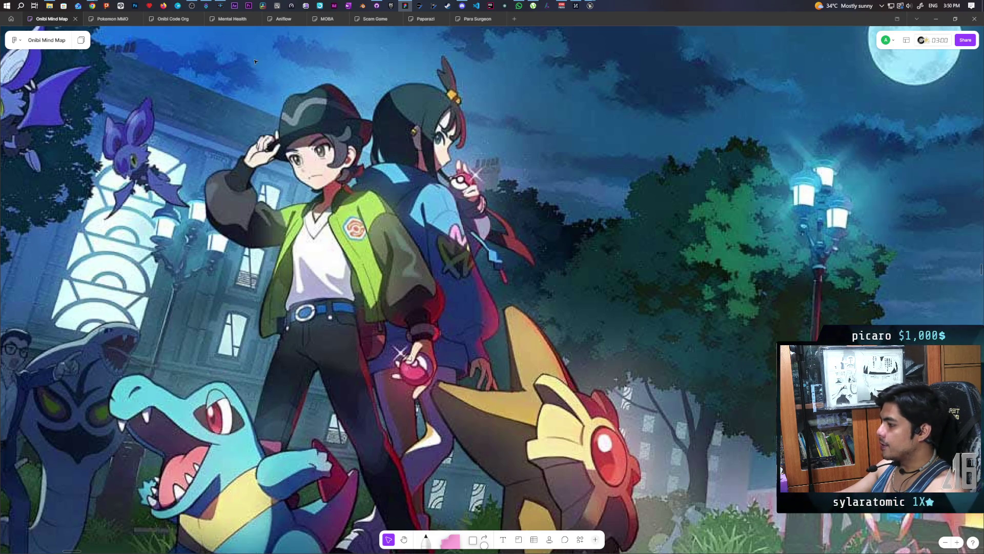
click(462, 5)
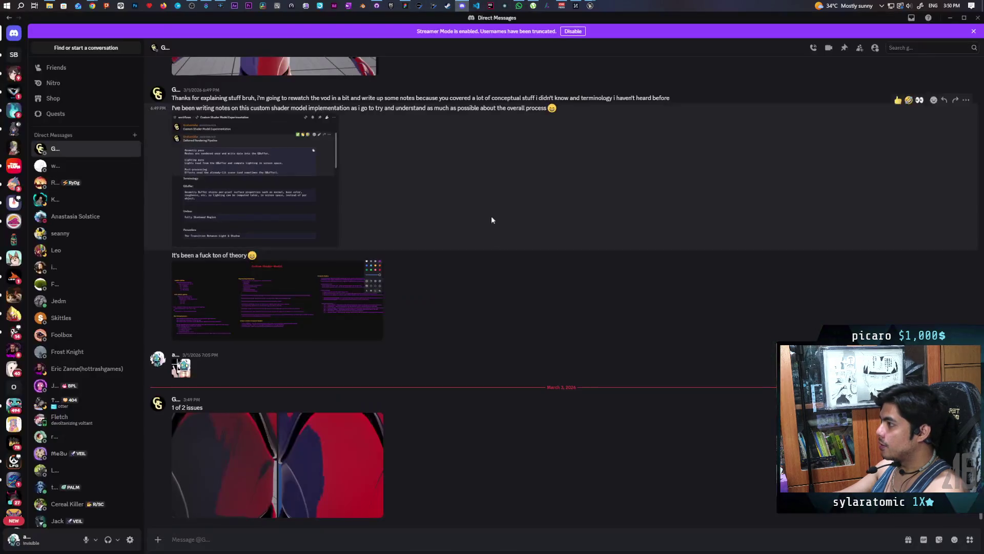
click(224, 448)
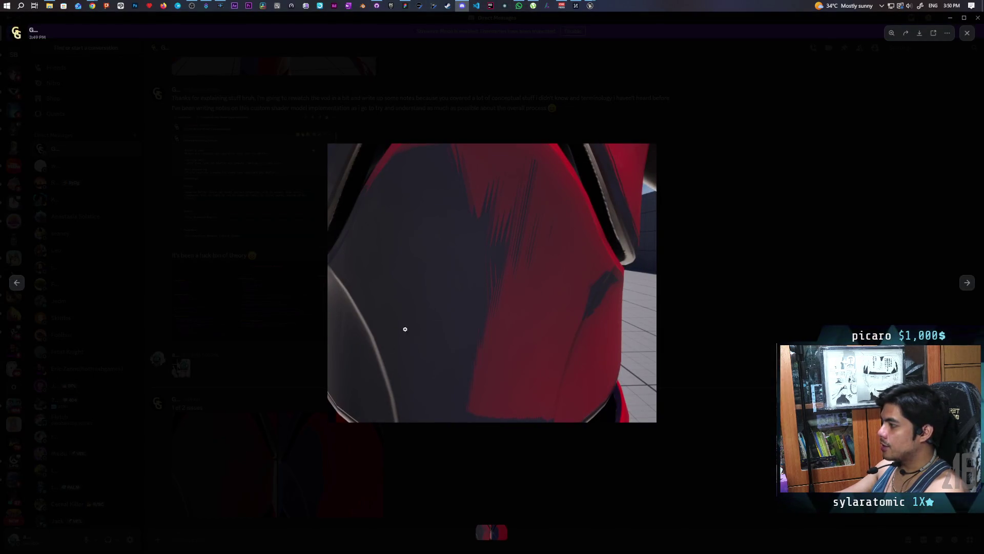